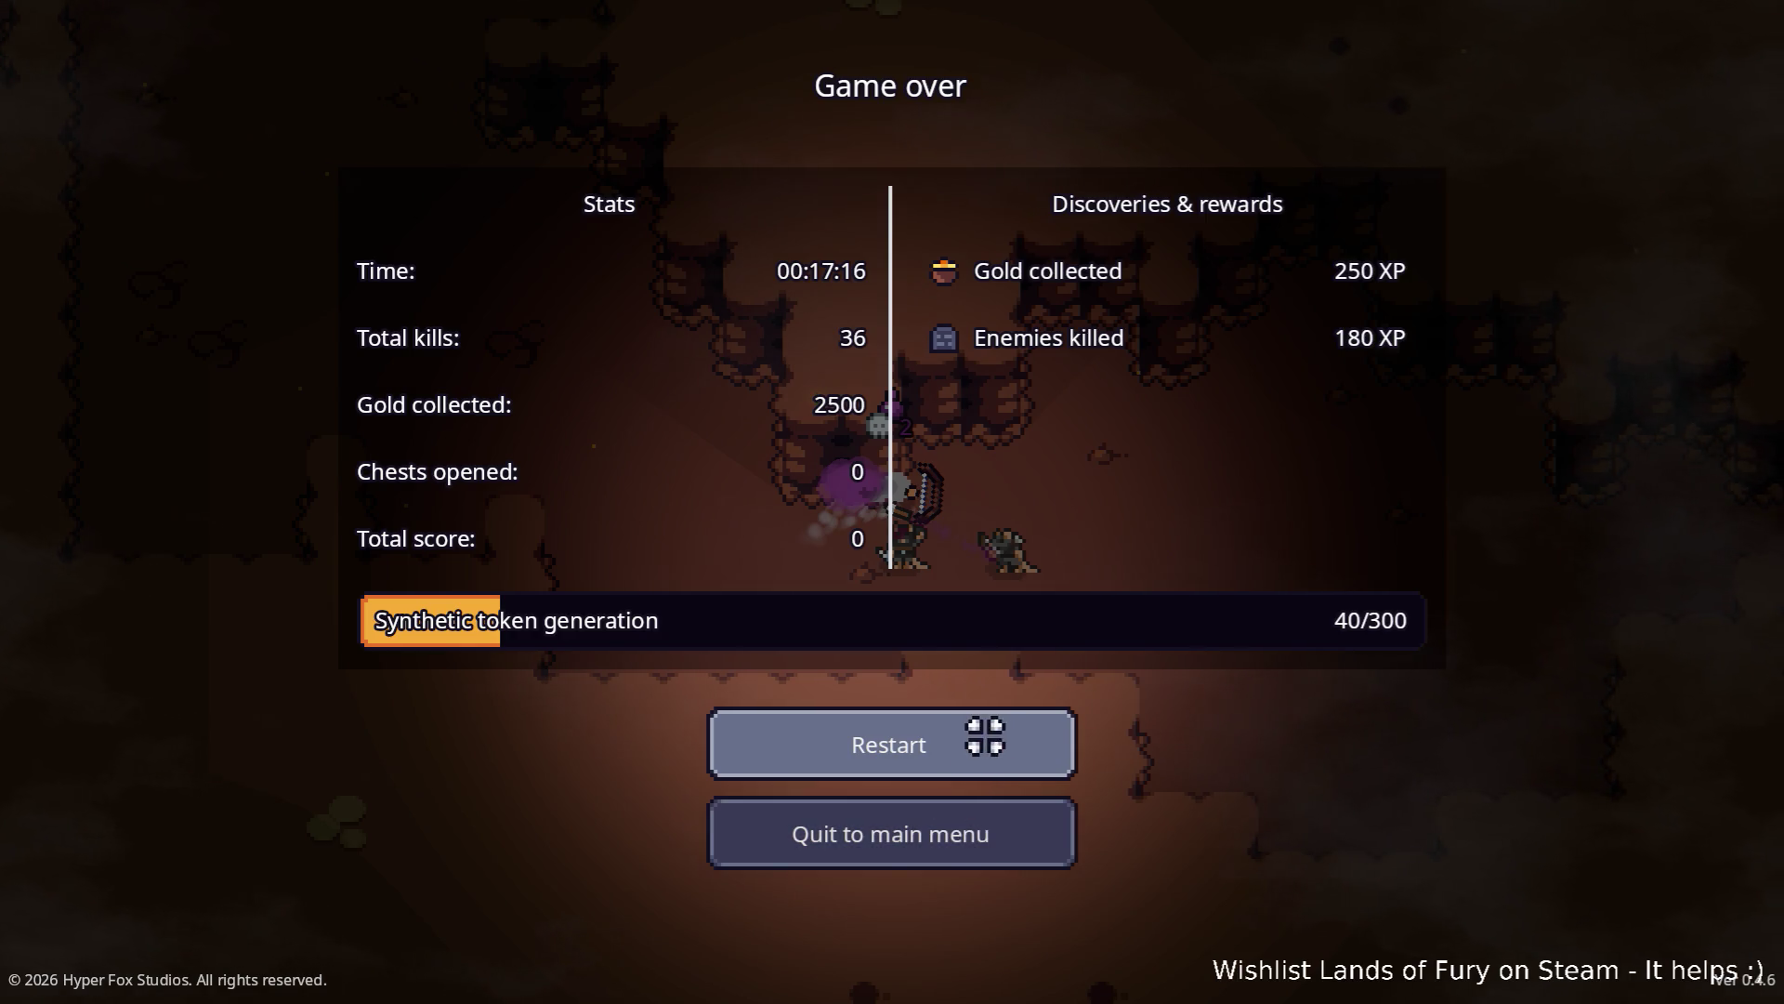
Step: Quit Lands of Fury from the game-over screen, narrow the inspector, and switch to Visual Studio Code
{"action": "left_click", "coordinate": [959, 850]}
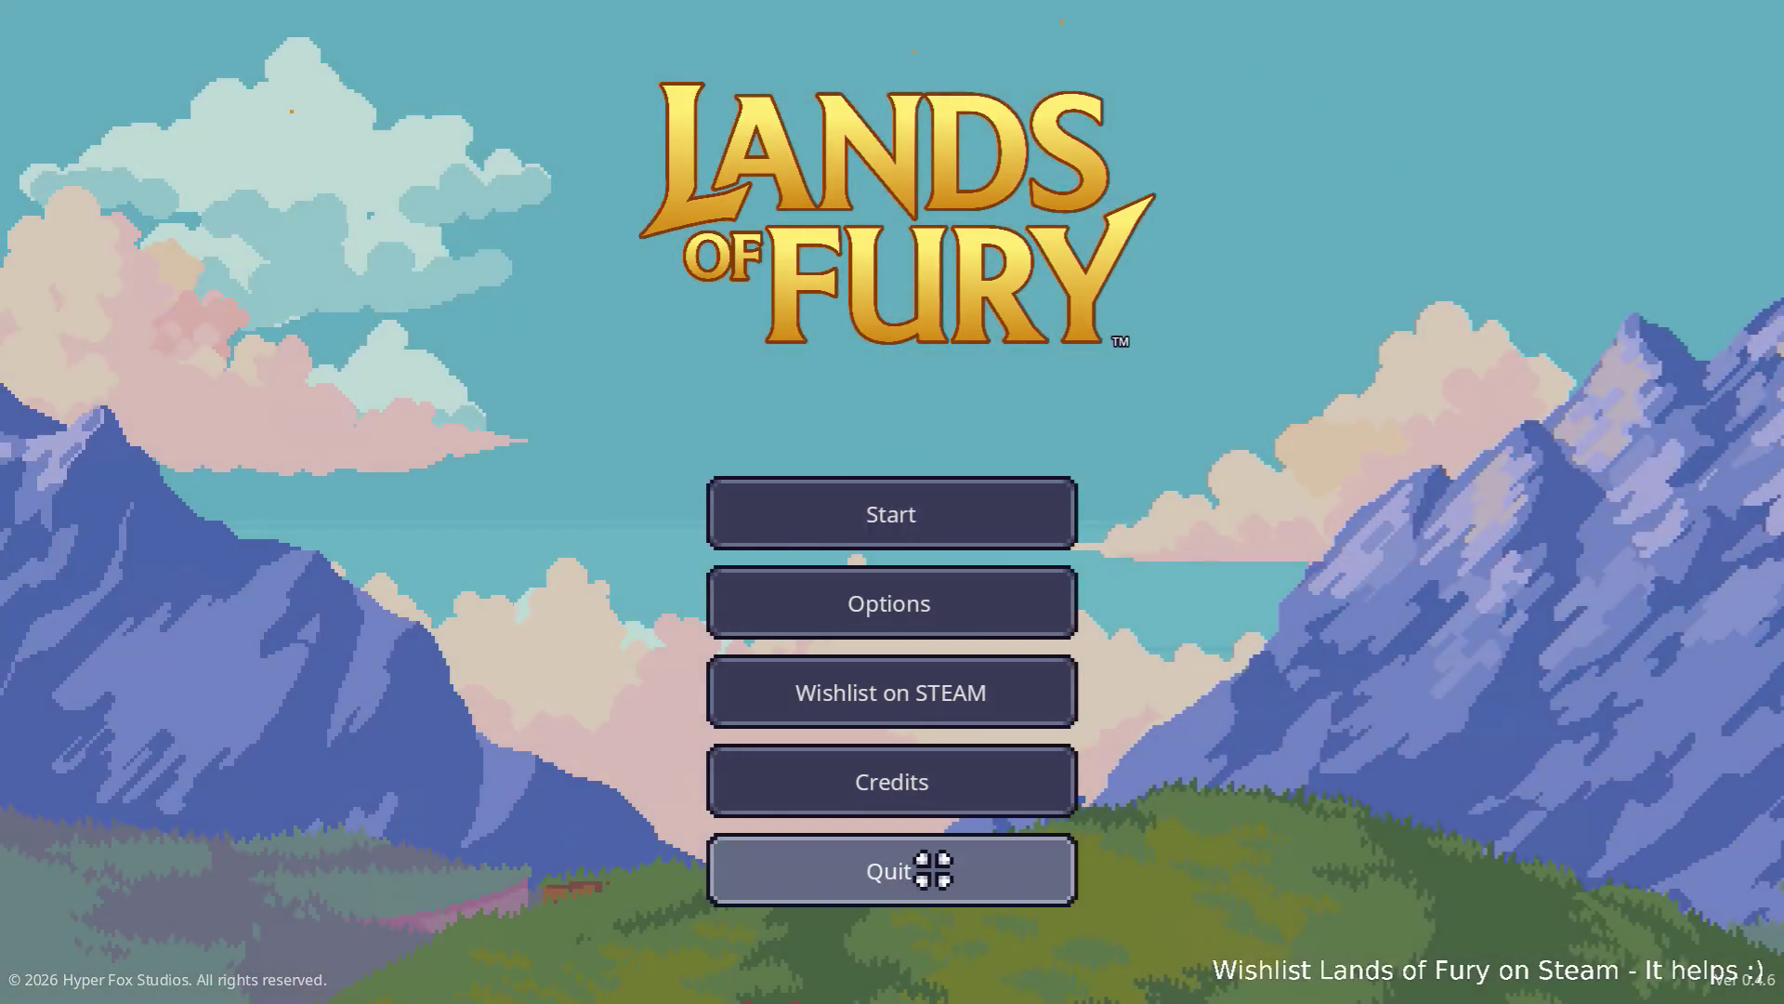
{"action": "left_click", "coordinate": [933, 869]}
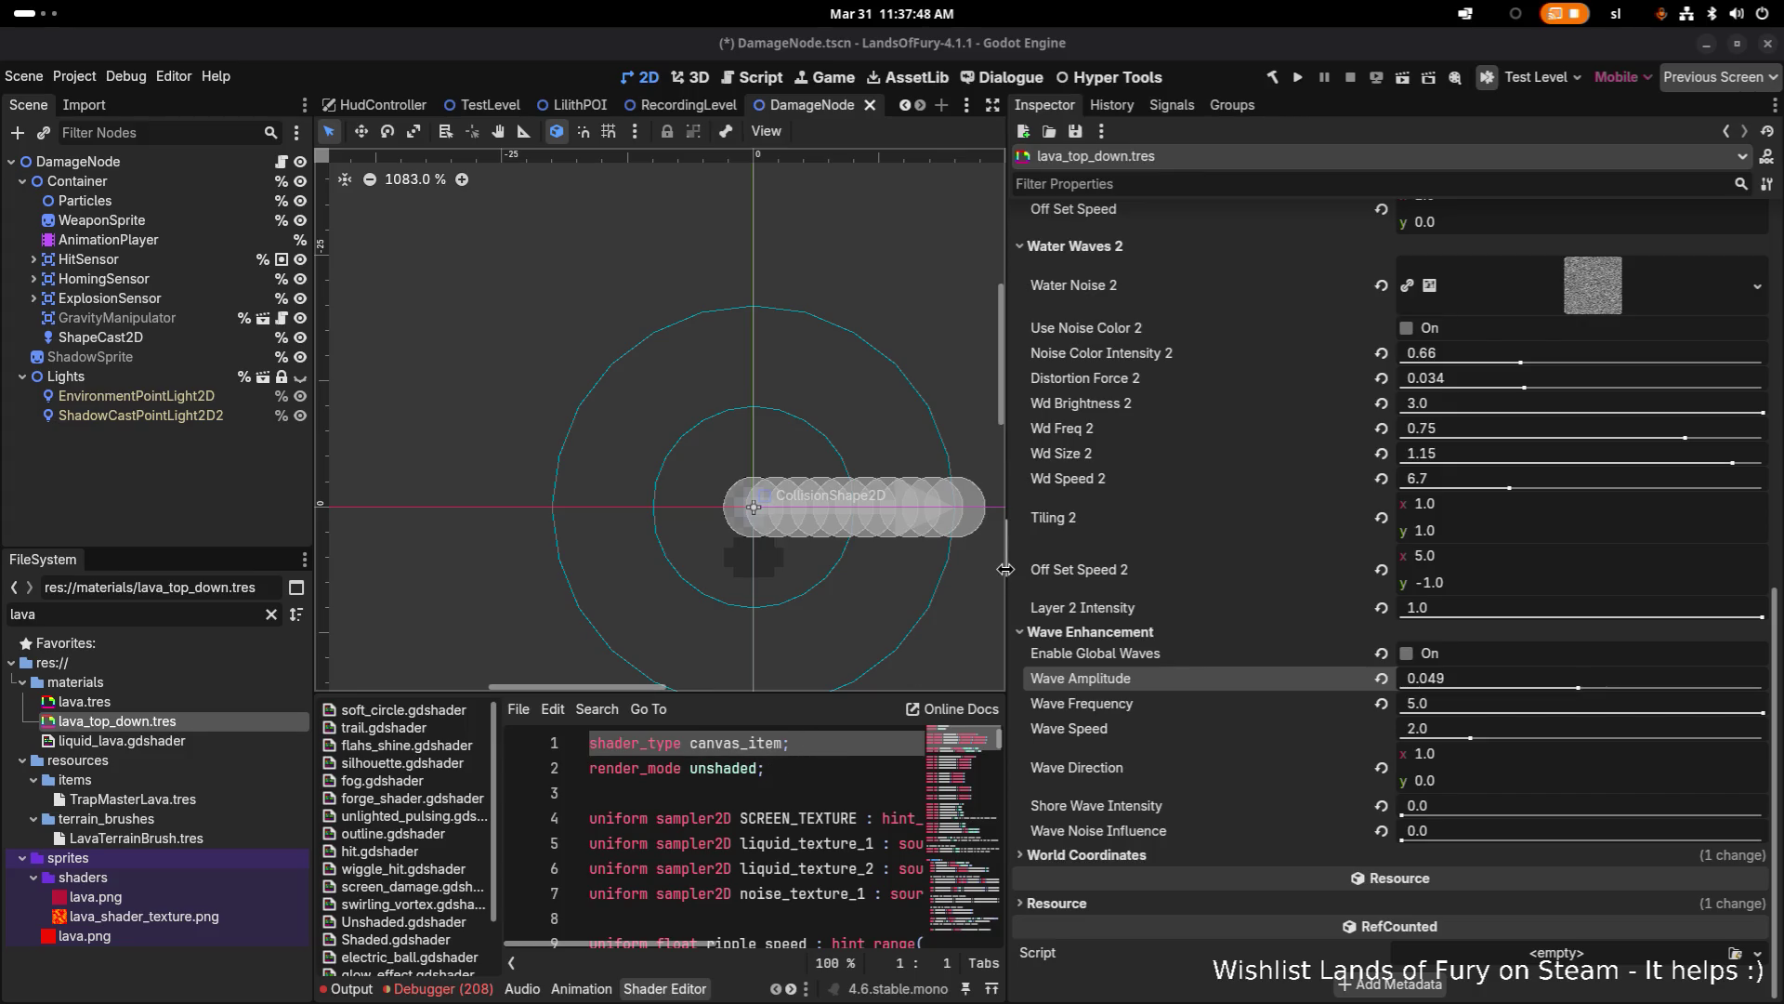
{"action": "left_click_drag", "start_coordinate": [1007, 578], "coordinate": [1356, 577]}
{"action": "key", "text": "alt+Tab"}
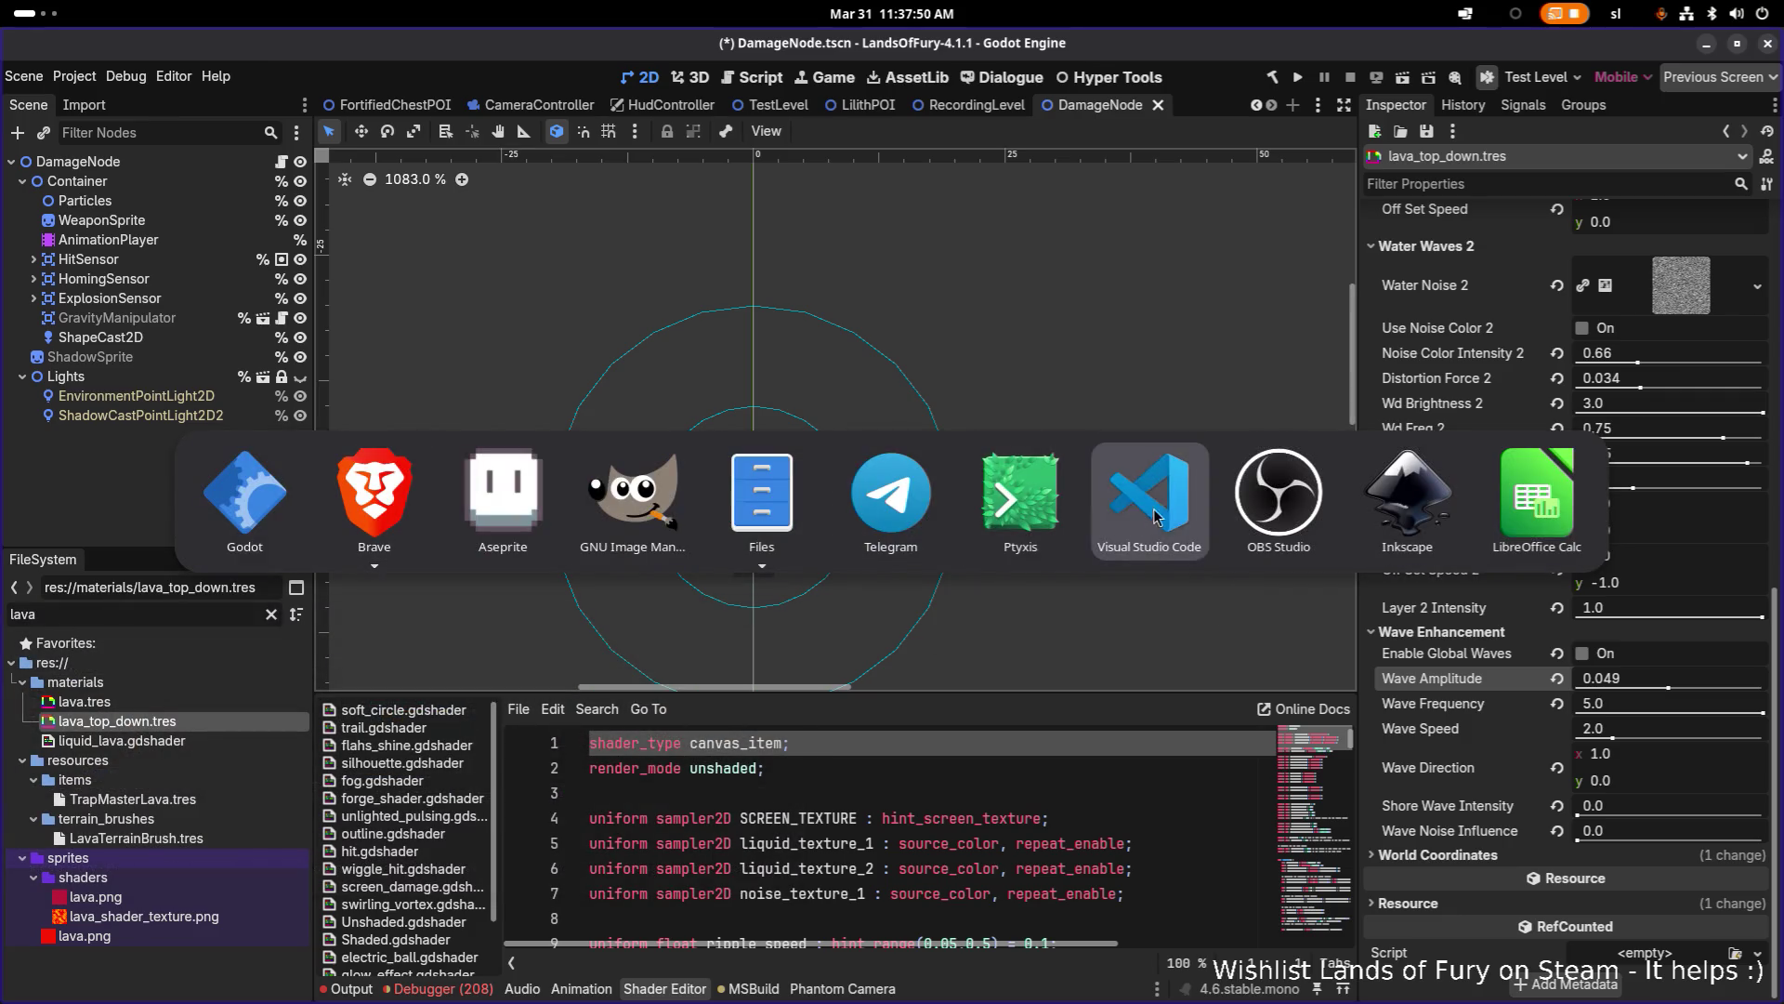
{"action": "key", "text": "alt+Tab"}
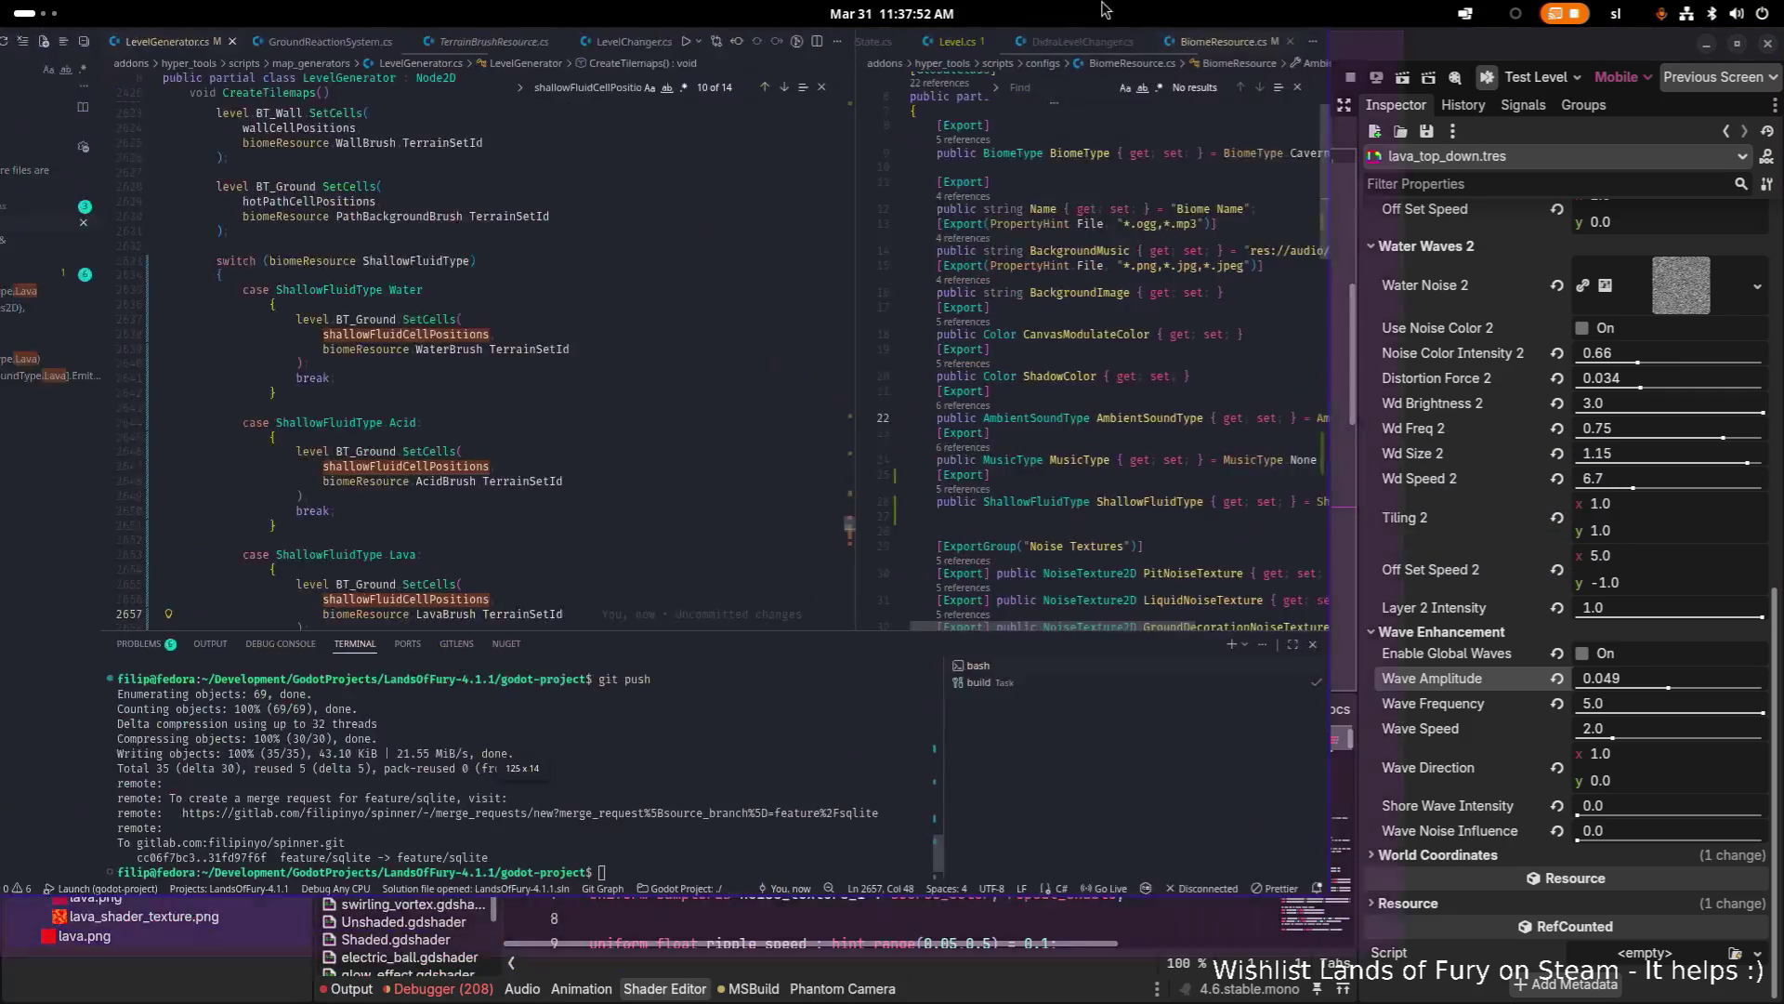
{"action": "key", "text": "ctrl+p"}
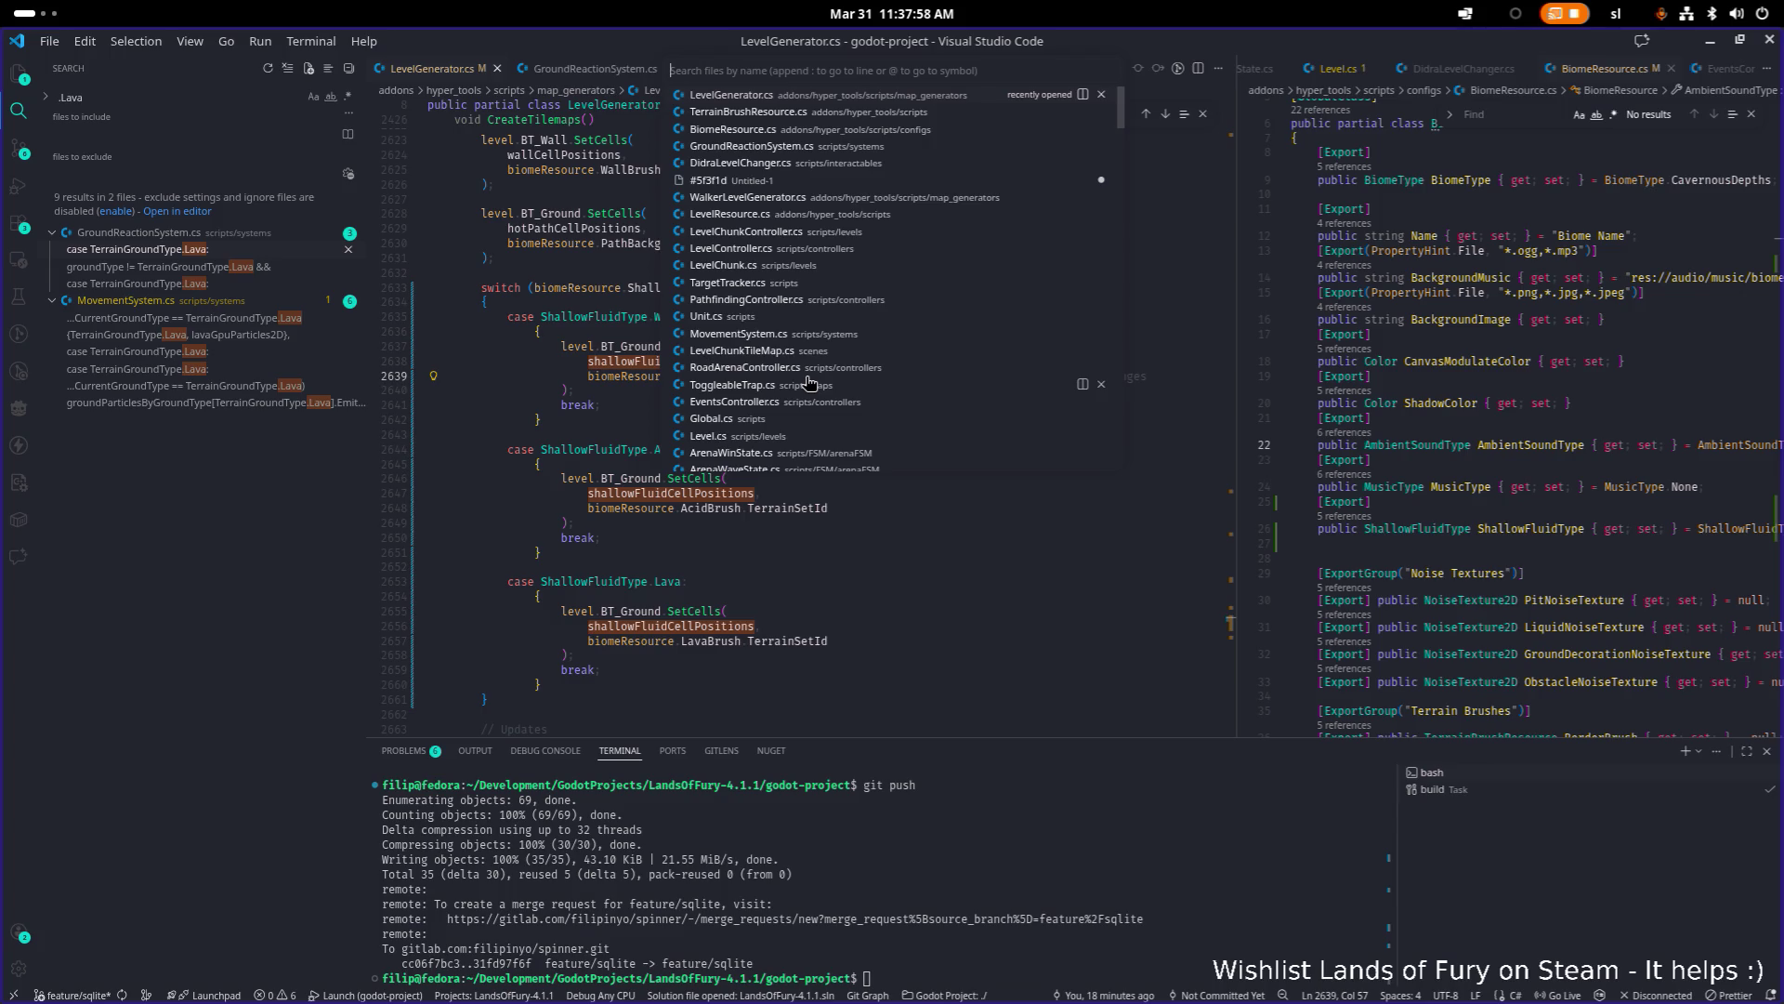
{"action": "type", "text": "sound"}
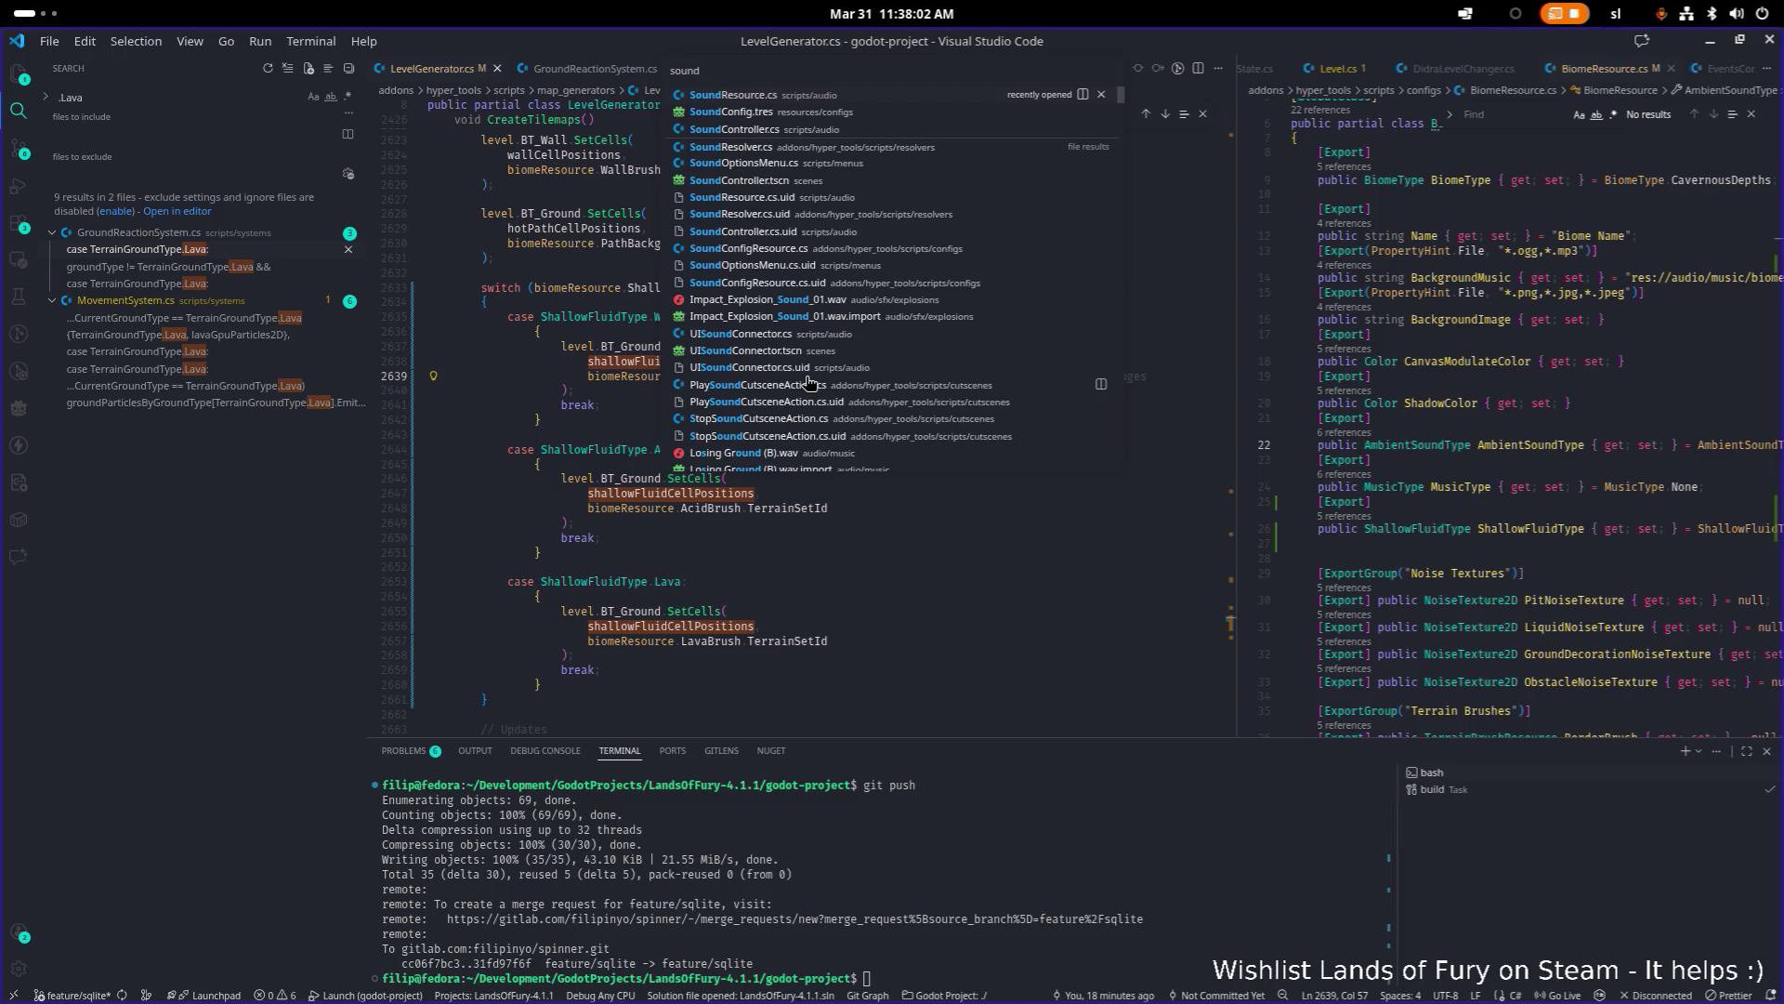
{"action": "key", "text": "Down"}
{"action": "key", "text": "Down"}
{"action": "key", "text": "Down"}
{"action": "key", "text": "Down"}
{"action": "key", "text": "Down"}
{"action": "key", "text": "Down"}
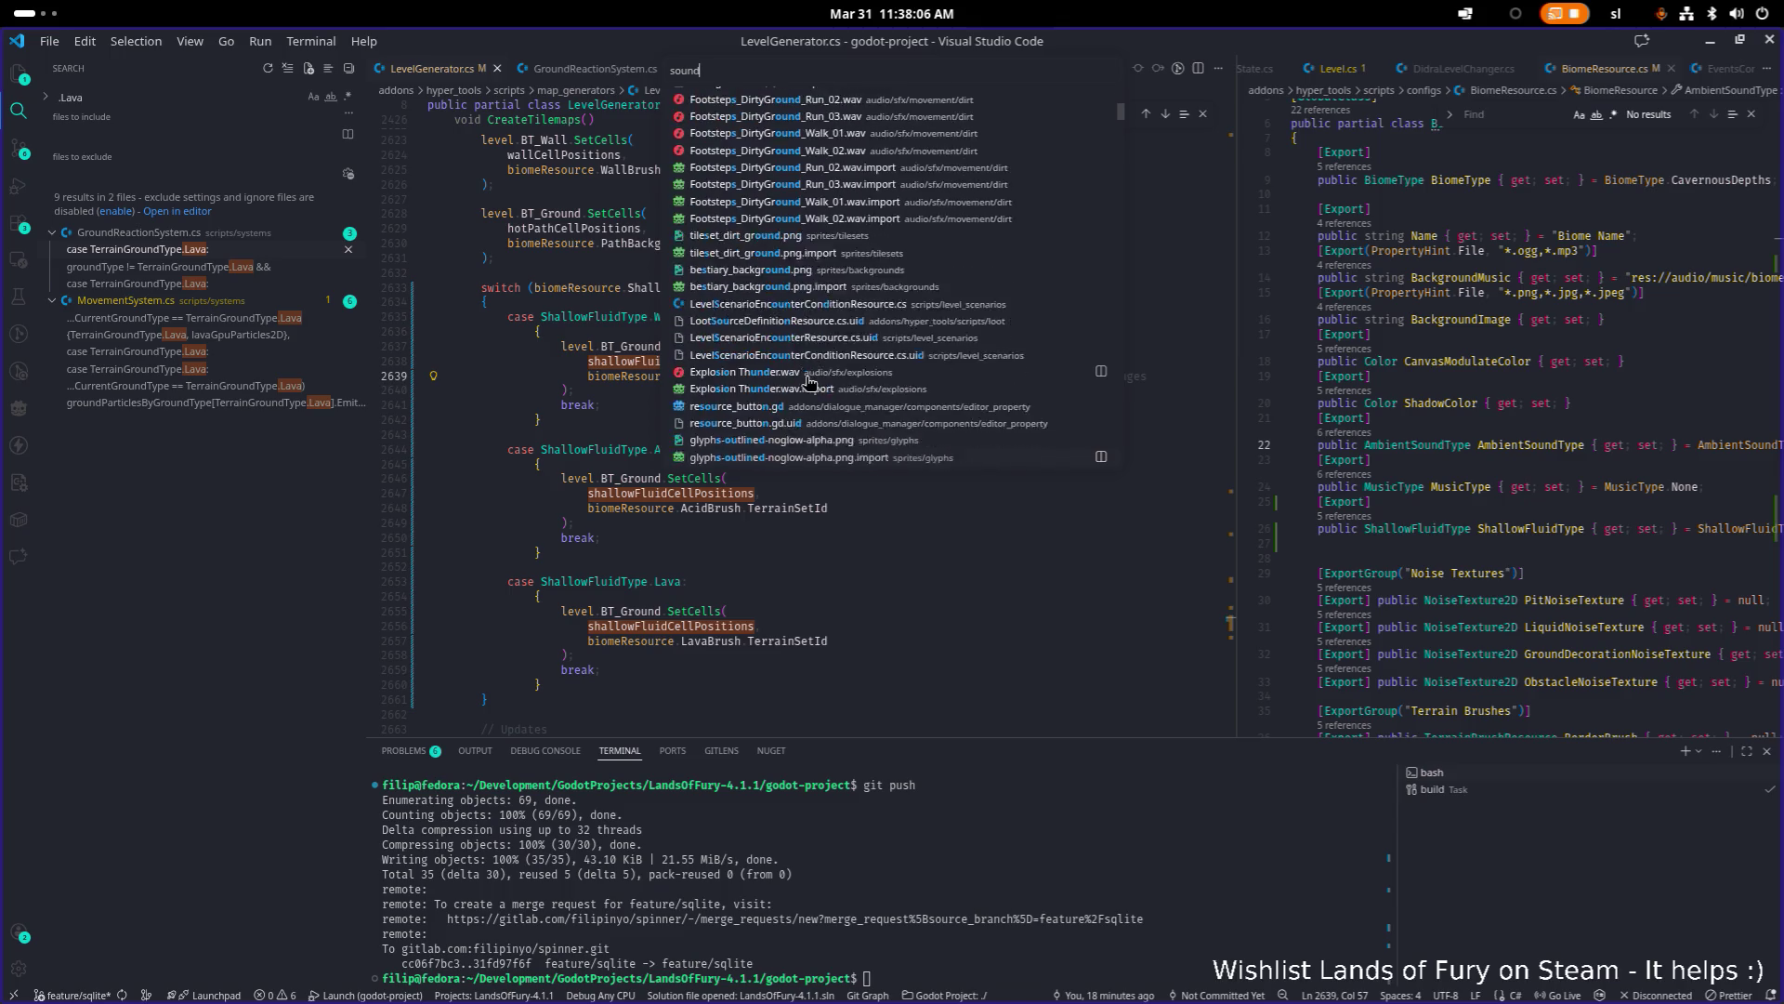
{"action": "key", "text": "Down"}
{"action": "key", "text": "Down"}
{"action": "key", "text": "Down"}
{"action": "key", "text": "Down"}
{"action": "key", "text": "Down"}
{"action": "key", "text": "Down"}
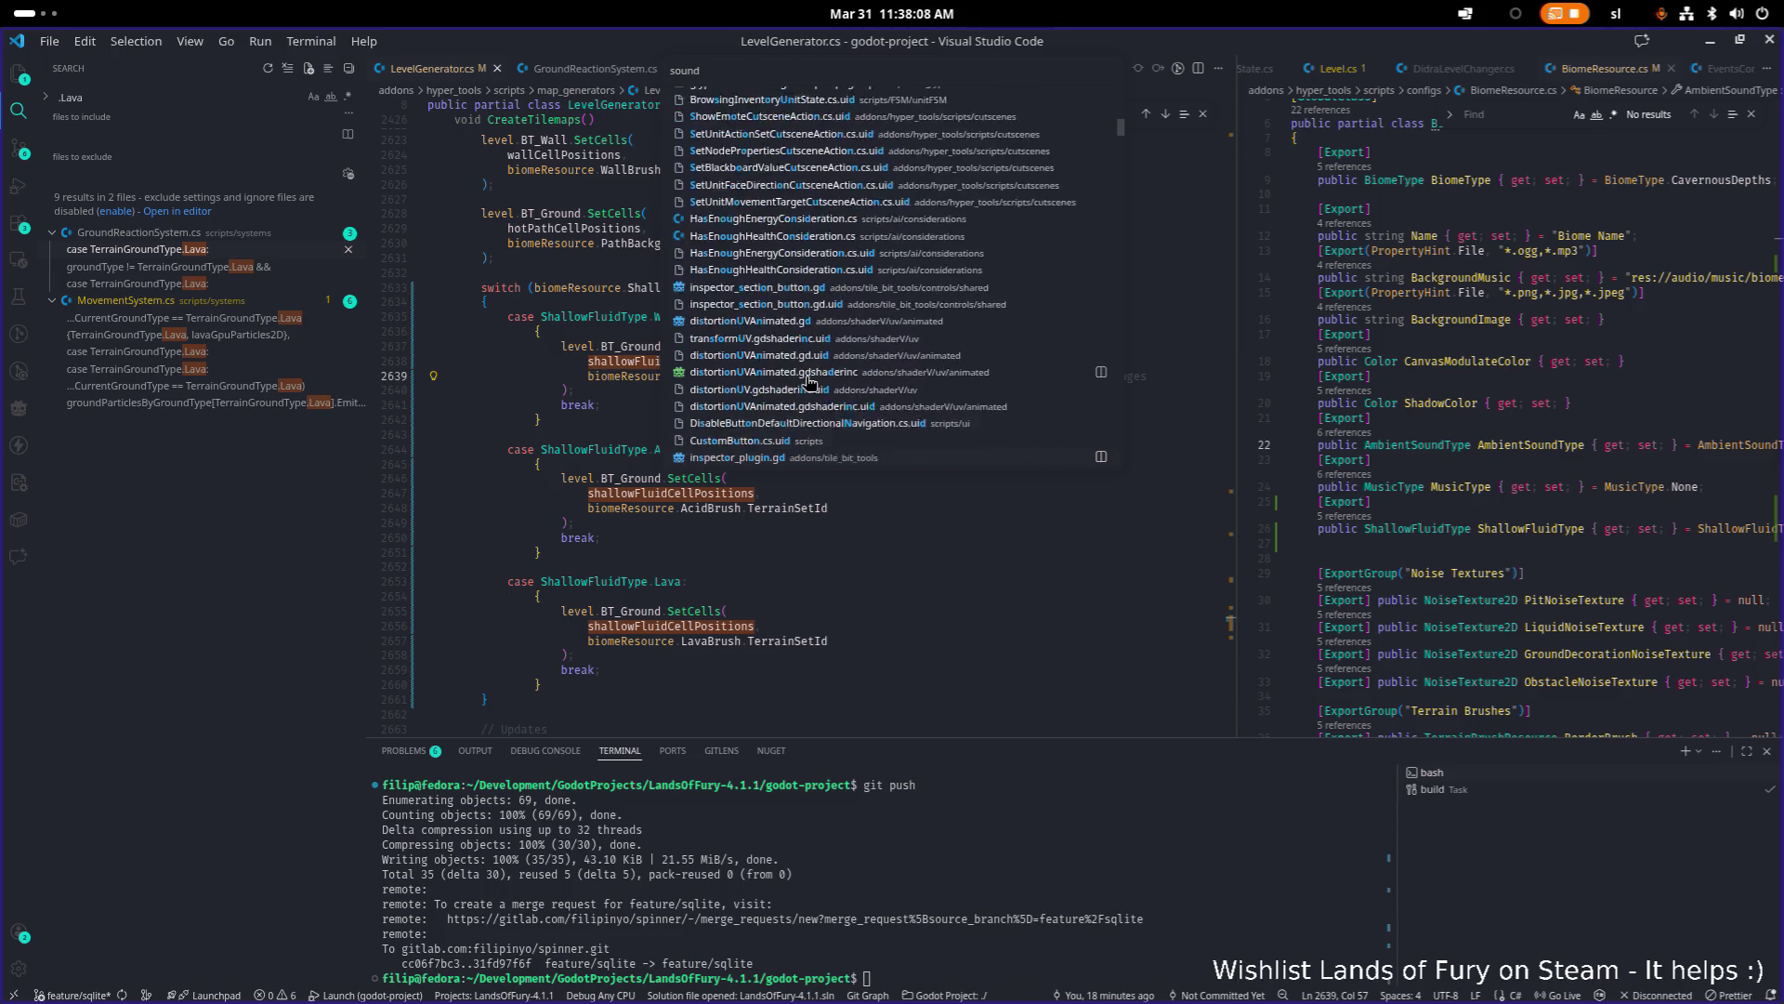
{"action": "key", "text": "Down"}
{"action": "key", "text": "Down"}
{"action": "key", "text": "Down"}
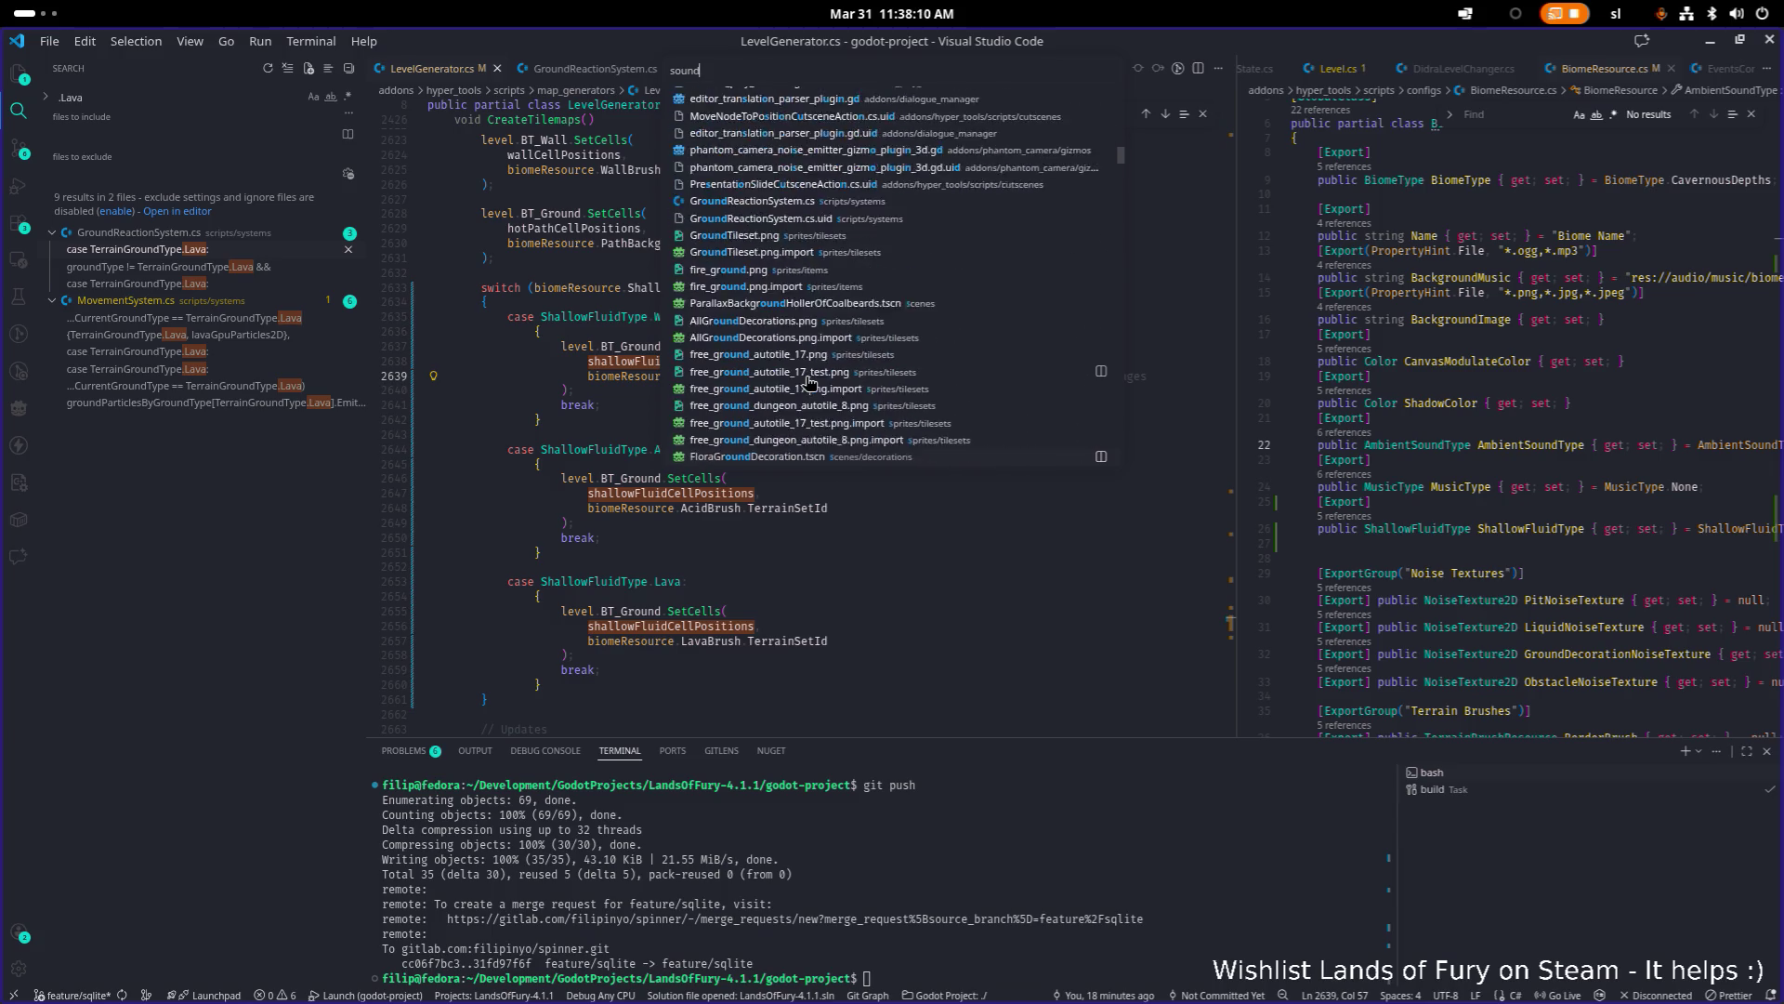
{"action": "key", "text": "Down"}
{"action": "key", "text": "Down"}
{"action": "key", "text": "Down"}
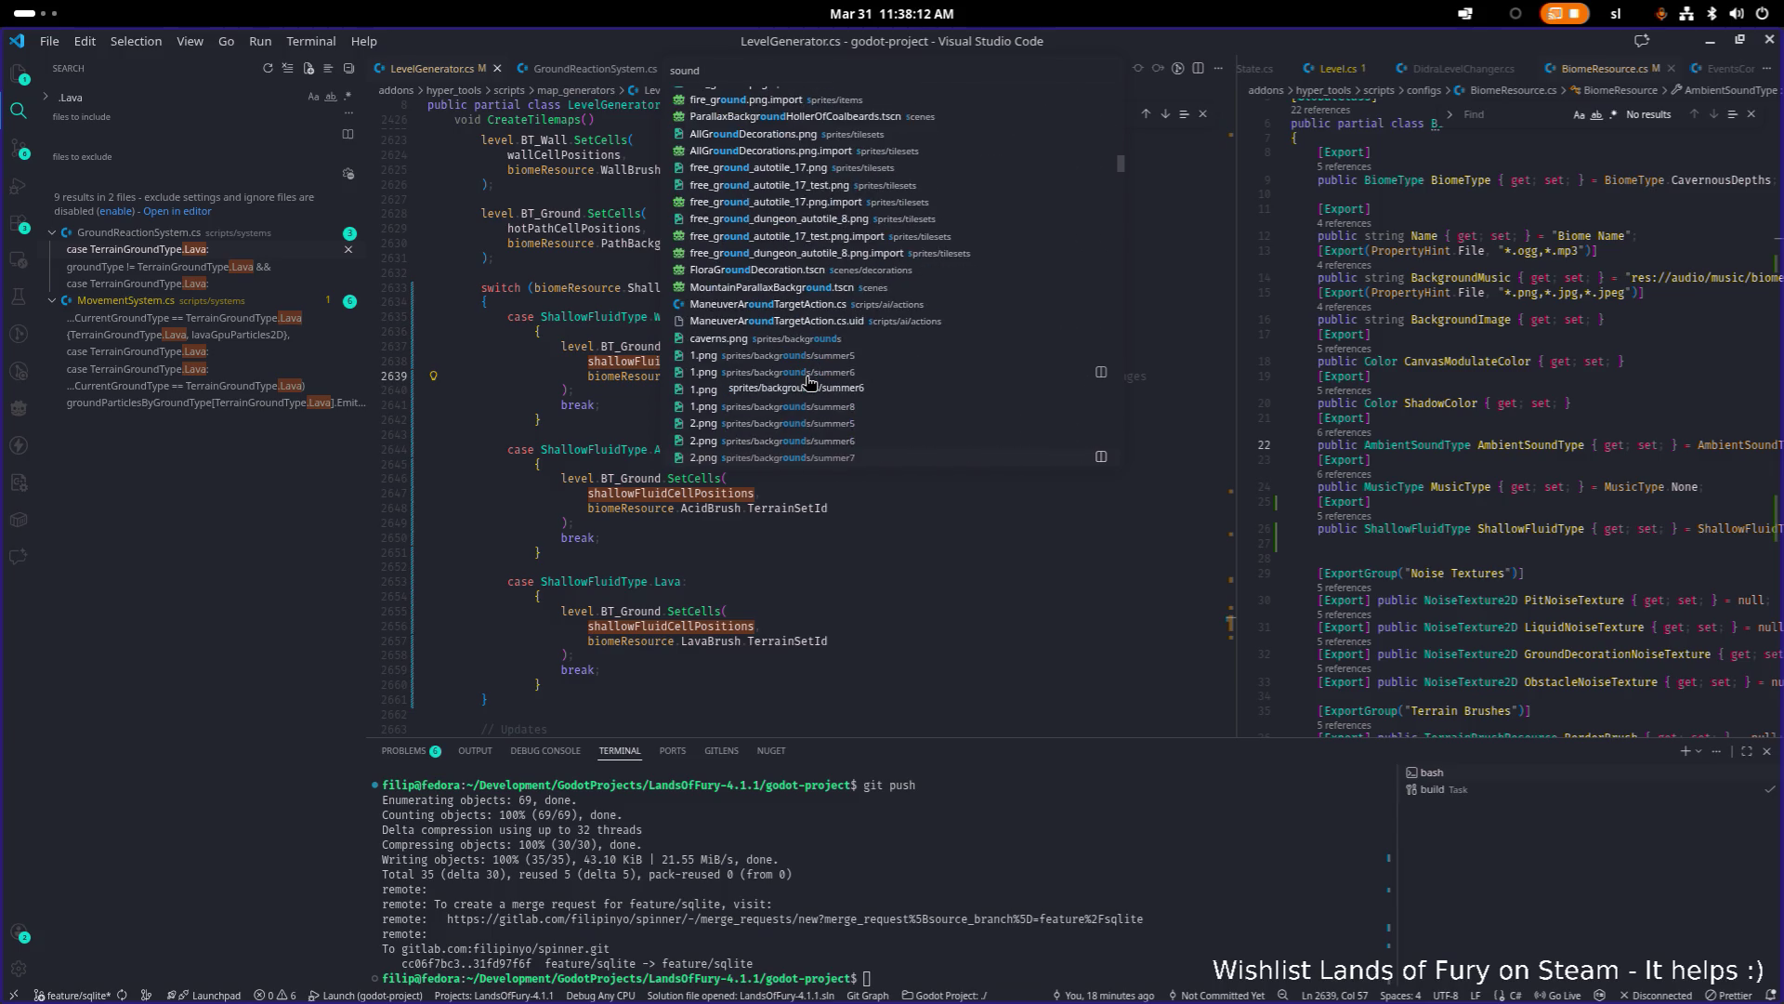
{"action": "key", "text": "ctrl+a"}
{"action": "type", "text": "dynamic"}
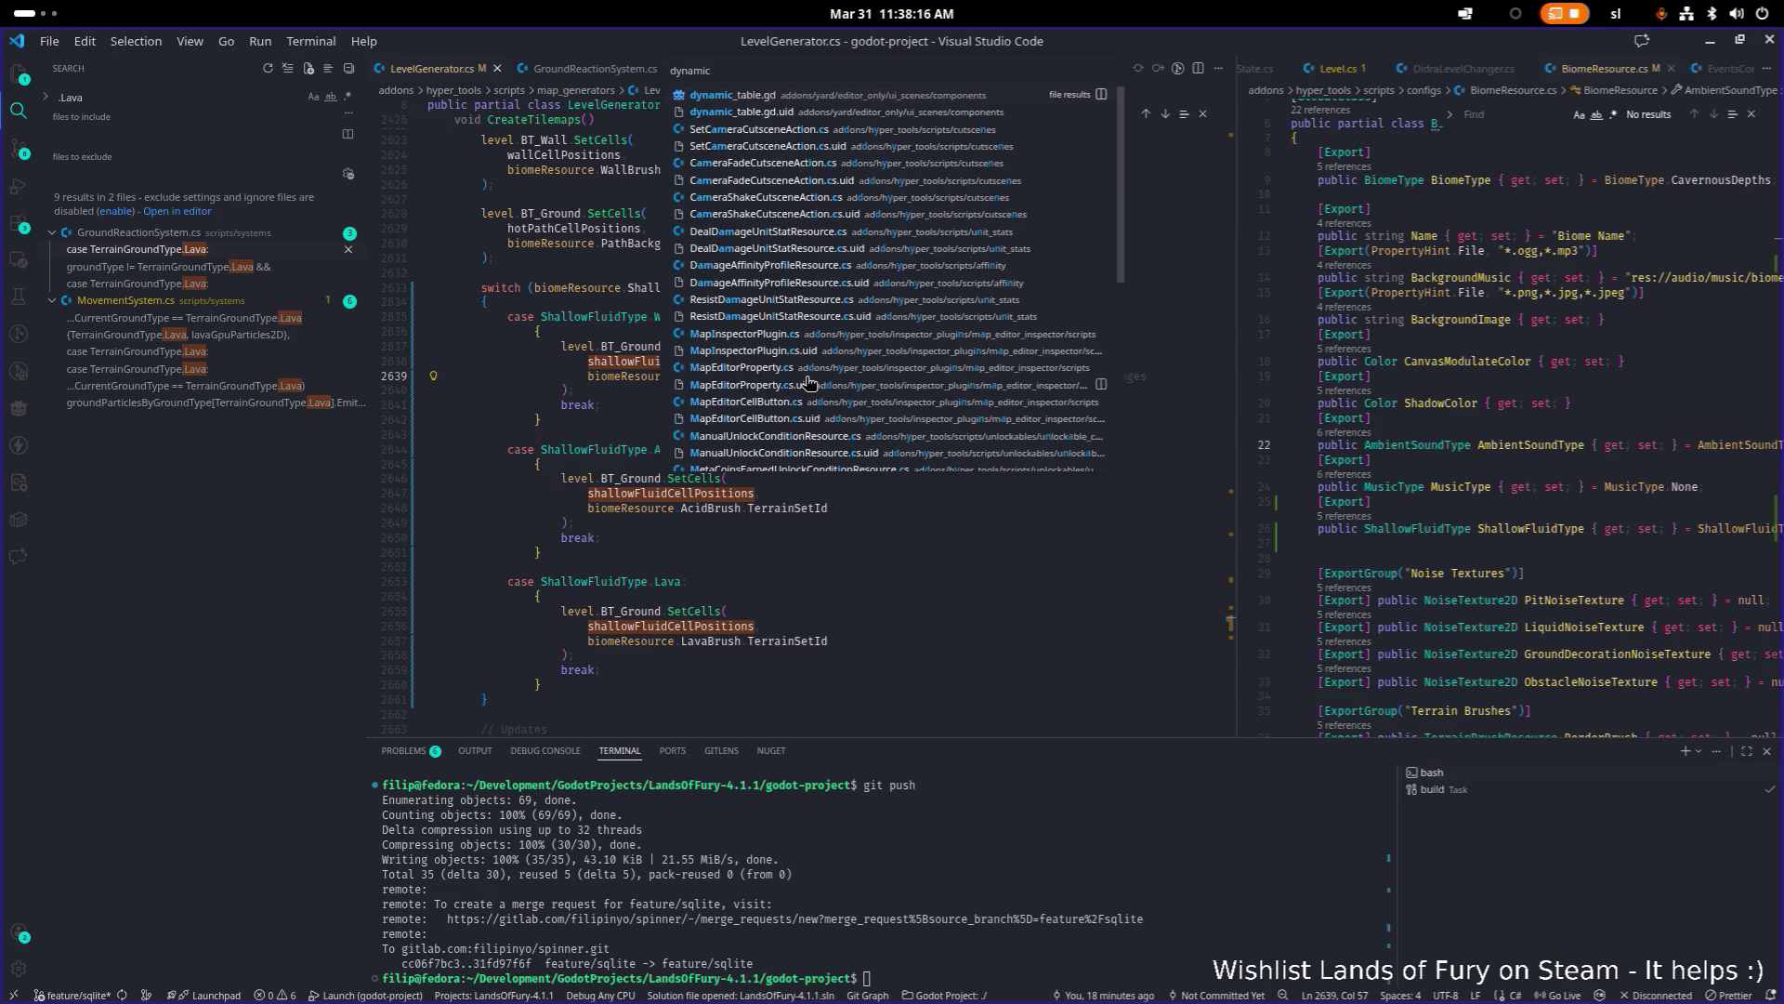
{"action": "key", "text": "ctrl+a"}
{"action": "type", "text": "sound"}
{"action": "key", "text": "ctrl+a"}
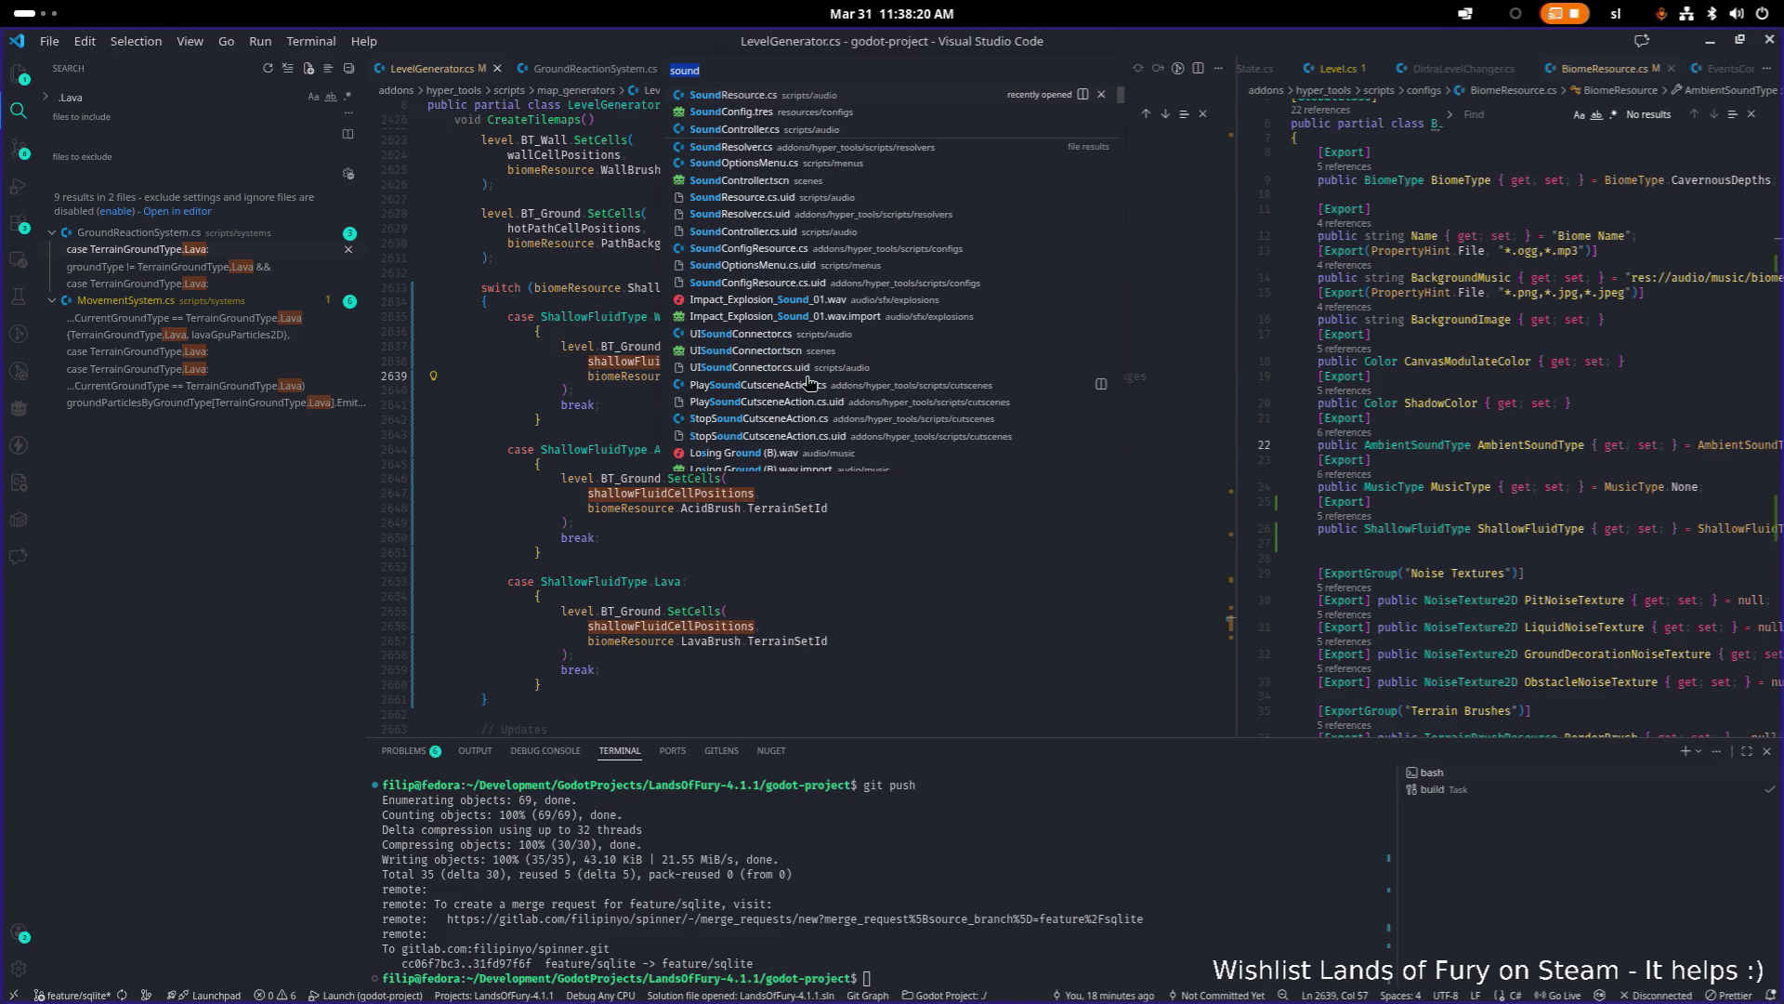
{"action": "type", "text": "button"}
{"action": "key", "text": "ctrl+a"}
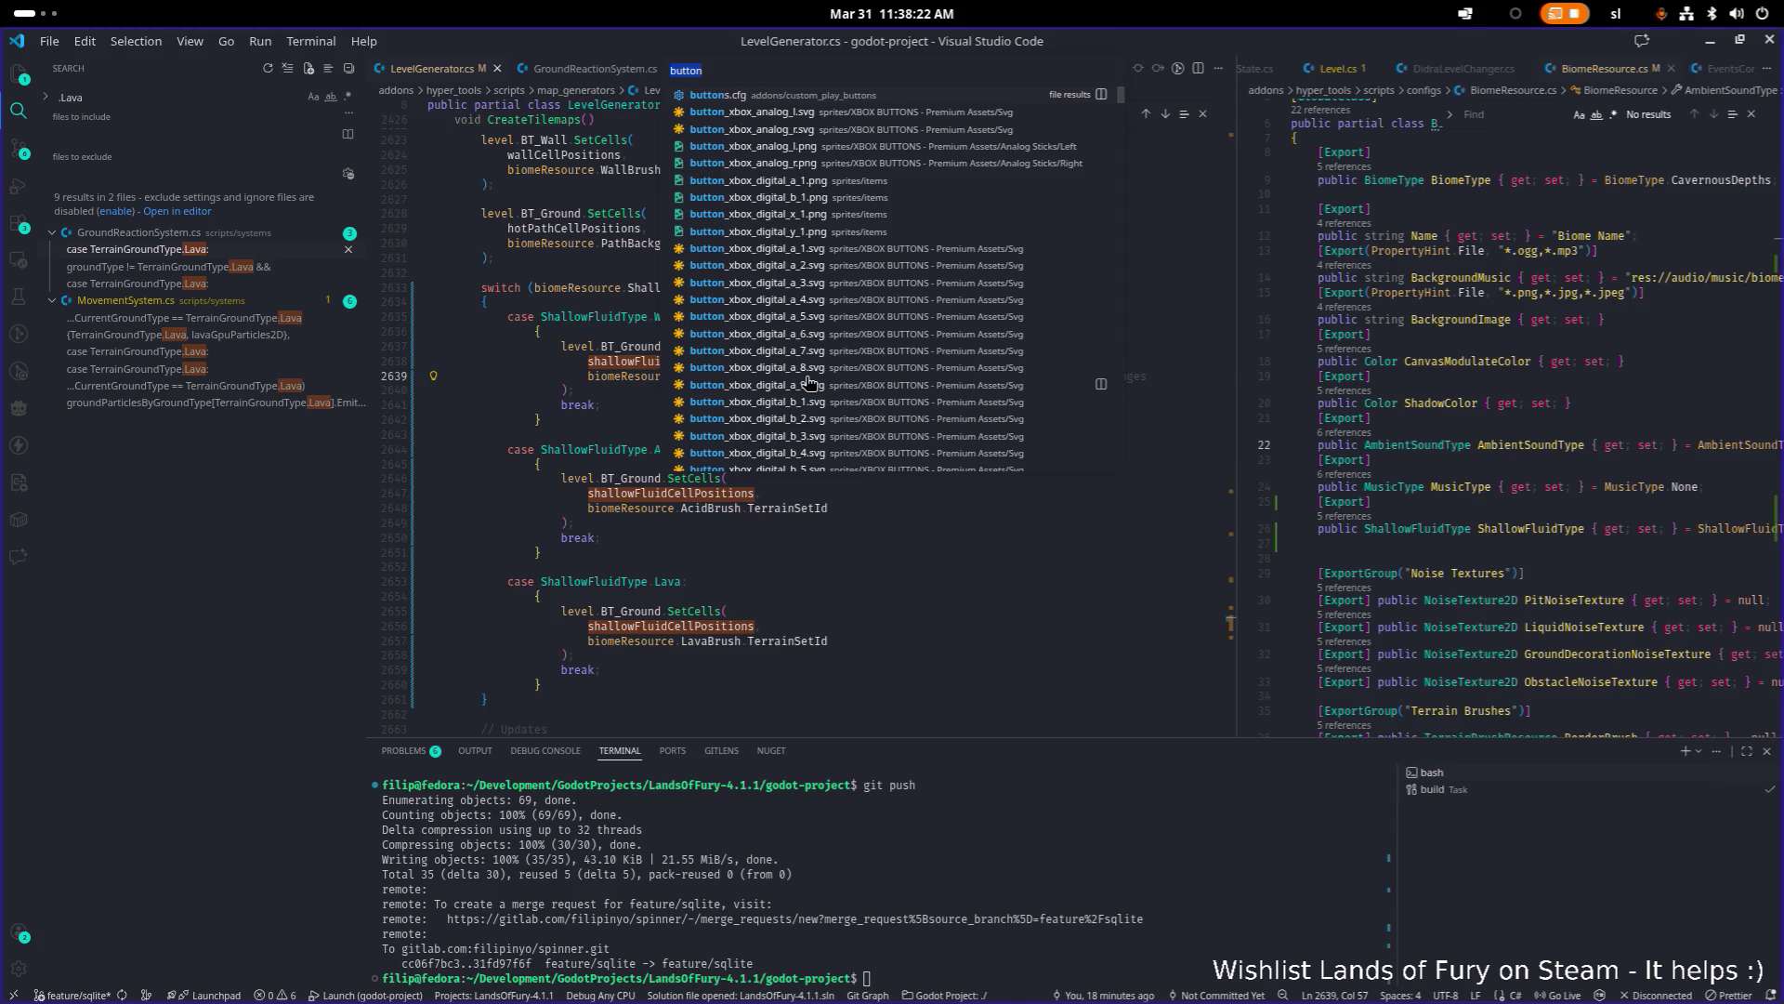
{"action": "key", "text": "Escape"}
Step: Bring the Godot editor back to the front
{"action": "key", "text": "alt+Tab"}
{"action": "key", "text": "alt+Tab"}
{"action": "key", "text": "alt+Tab"}
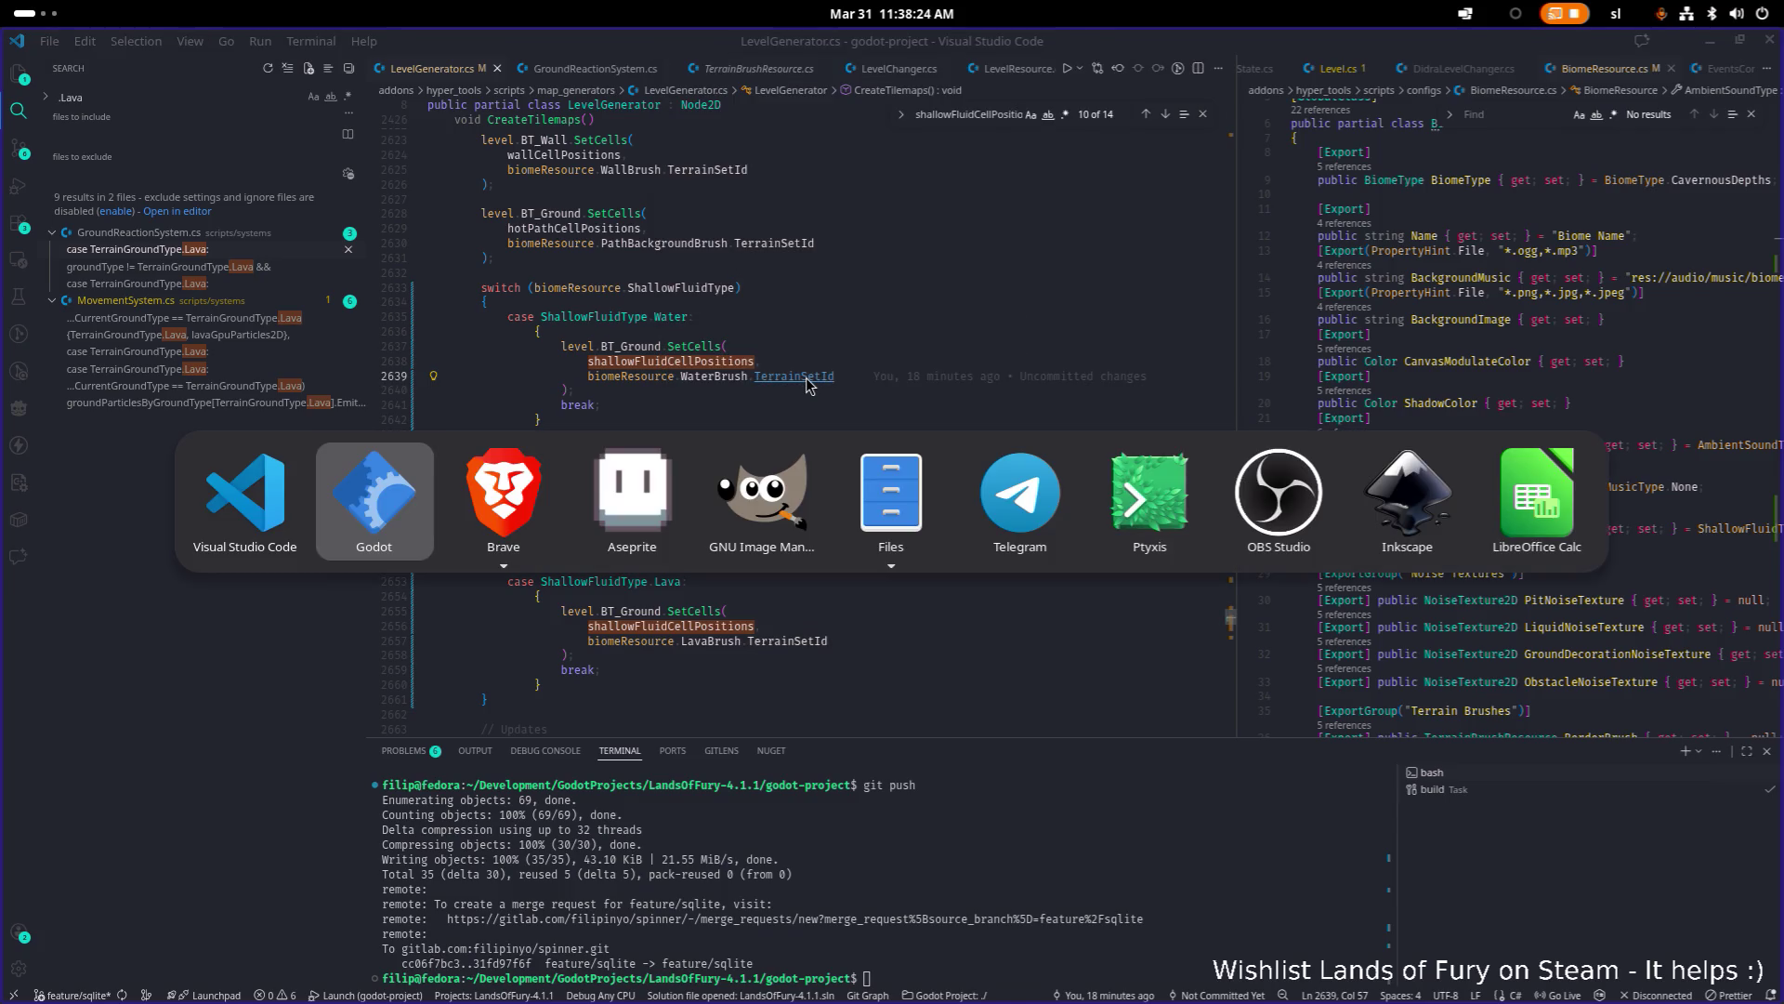
{"action": "key", "text": "alt+Tab"}
{"action": "key", "text": "alt+shift+Tab"}
{"action": "key", "text": "alt+shift+Tab"}
{"action": "key", "text": "alt+shift+Tab"}
{"action": "key", "text": "alt+shift+Tab"}
{"action": "key", "text": "alt+shift+Tab"}
{"action": "key", "text": "alt+Tab"}
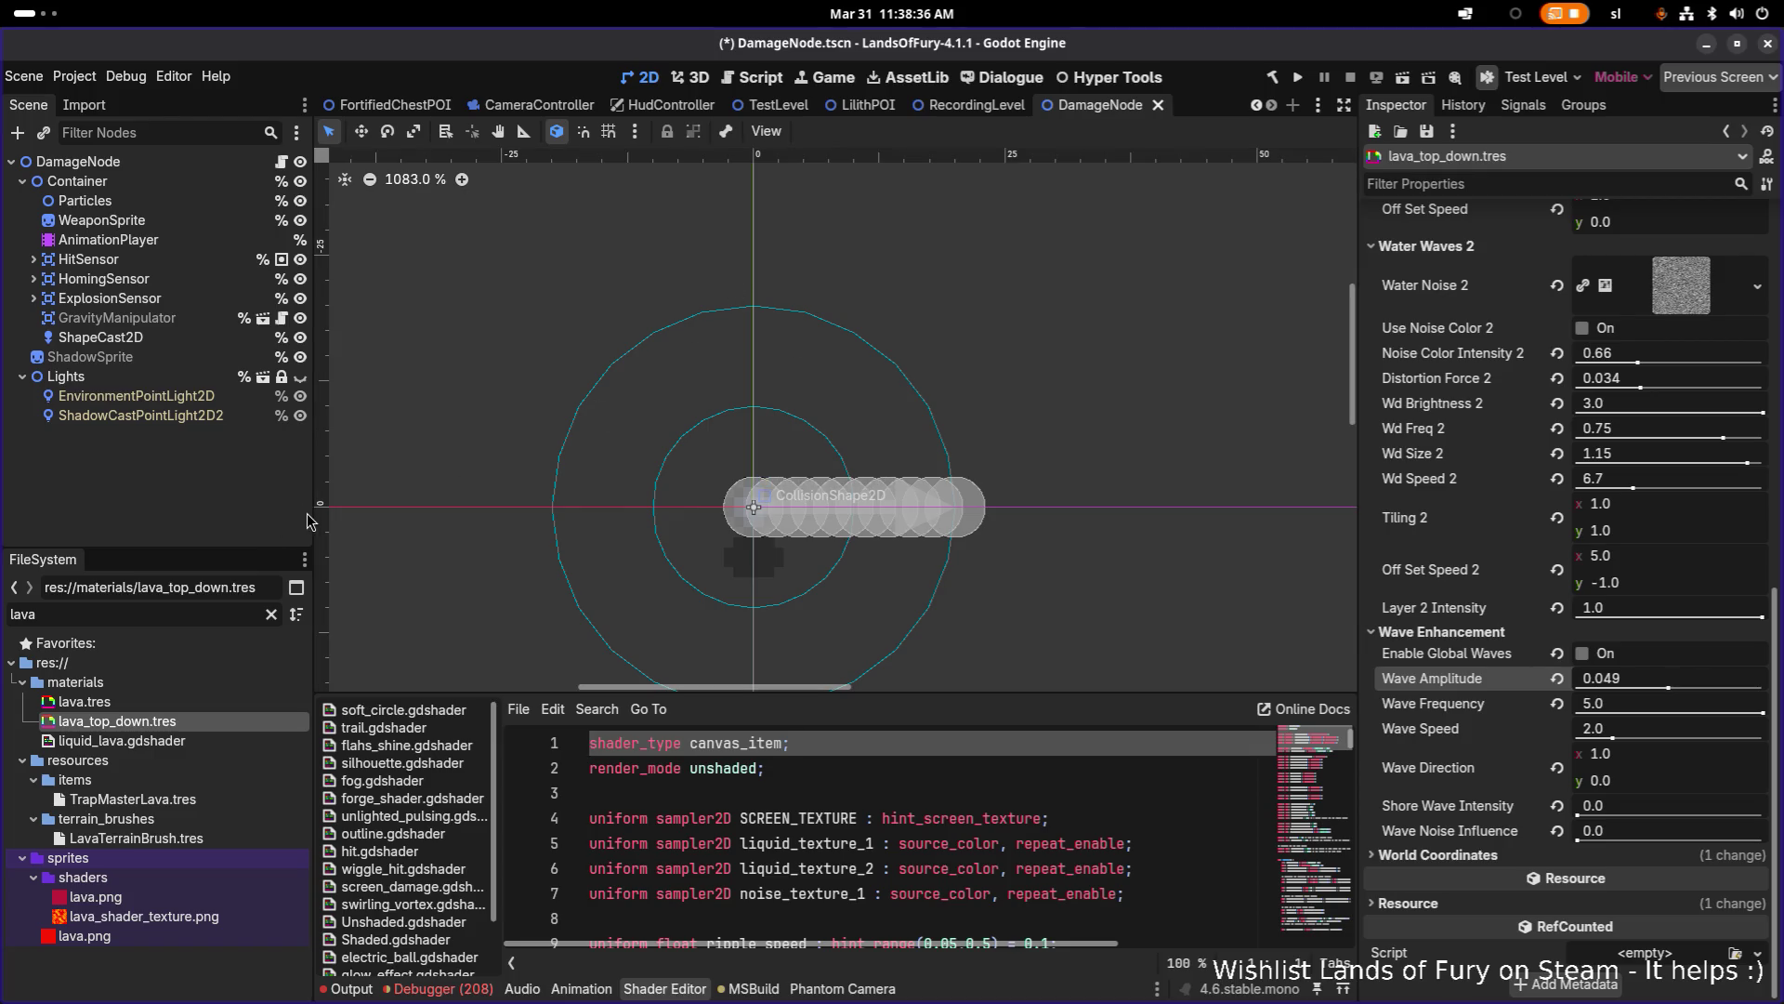
Step: Widen the Scene/FileSystem docks and clear the 'lava' filter so all project files show
{"action": "left_click_drag", "start_coordinate": [310, 520], "coordinate": [384, 515]}
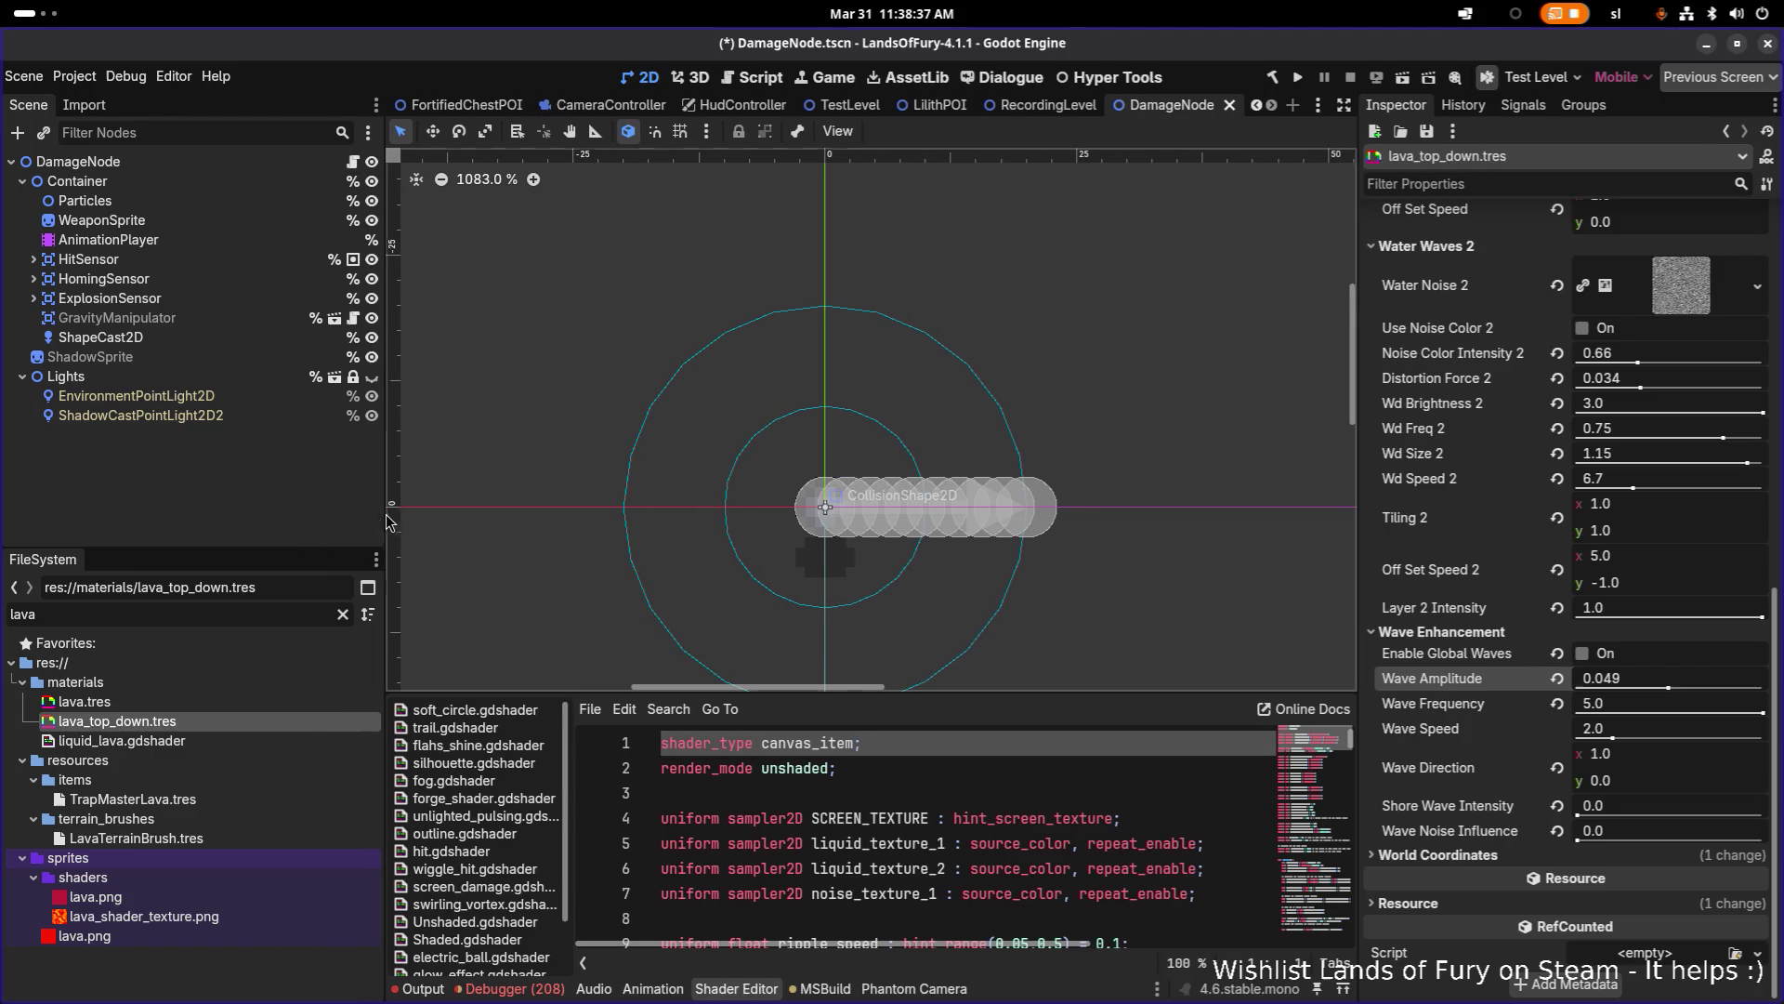
{"action": "double_click", "coordinate": [253, 604]}
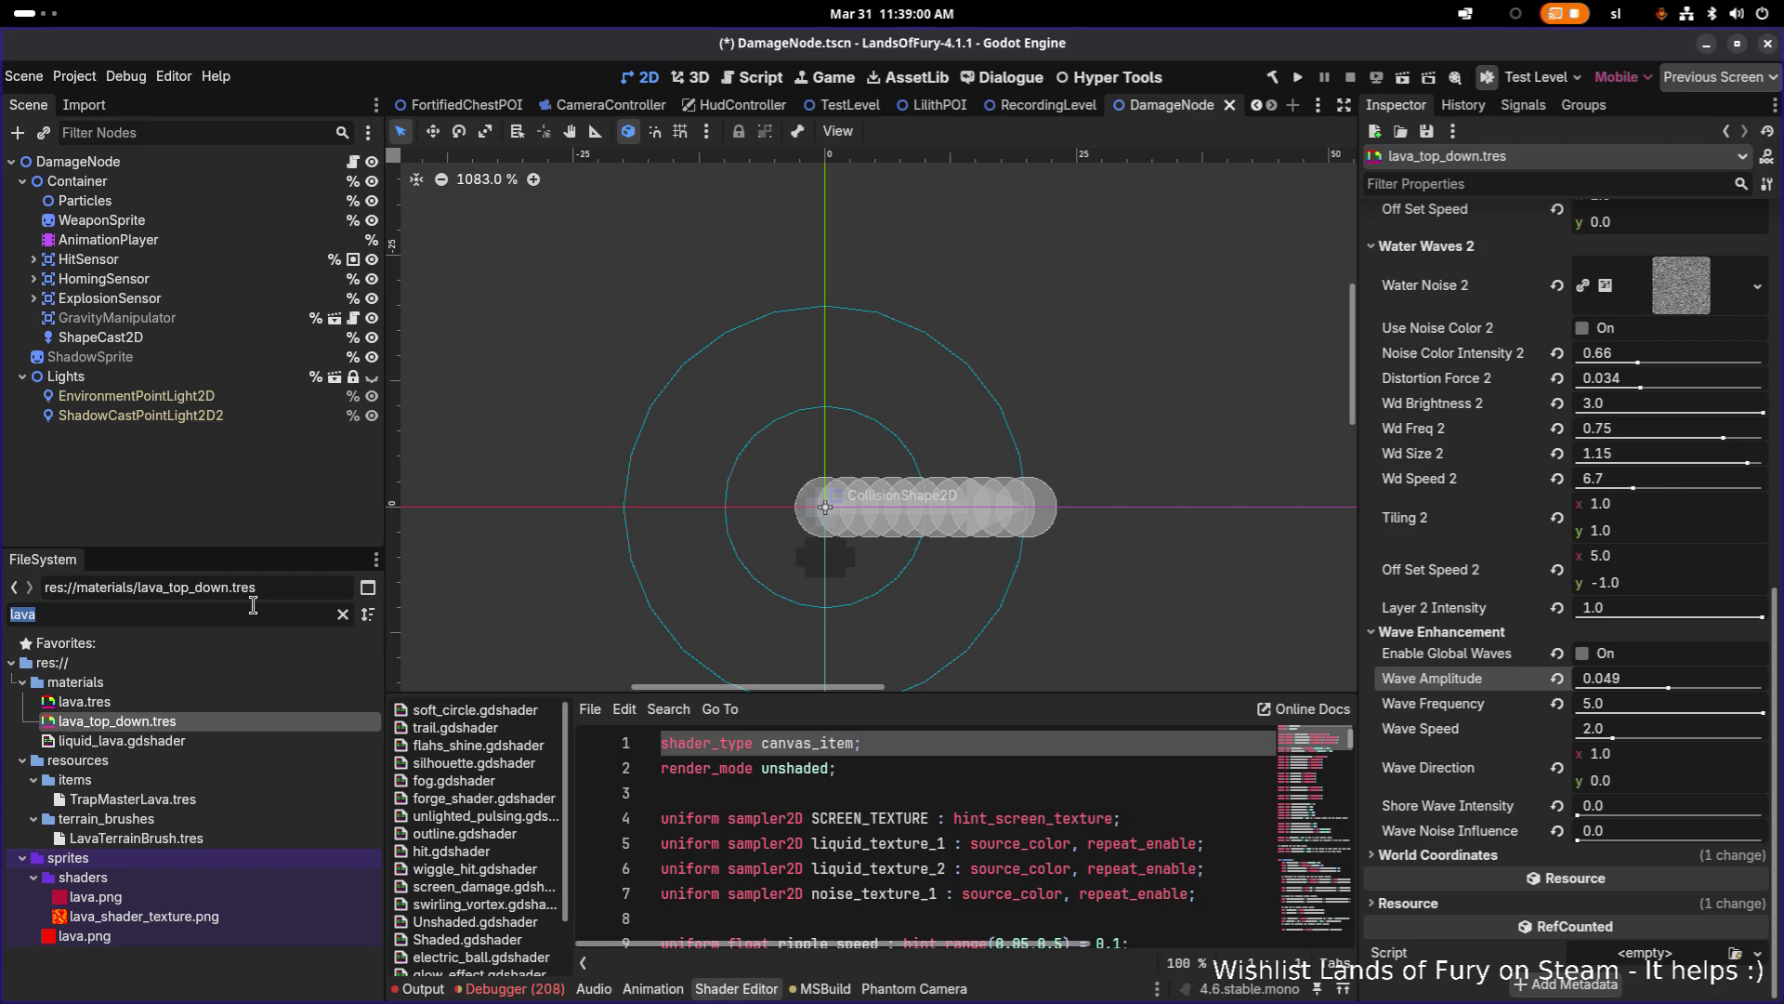
{"action": "key", "text": "BackSpace"}
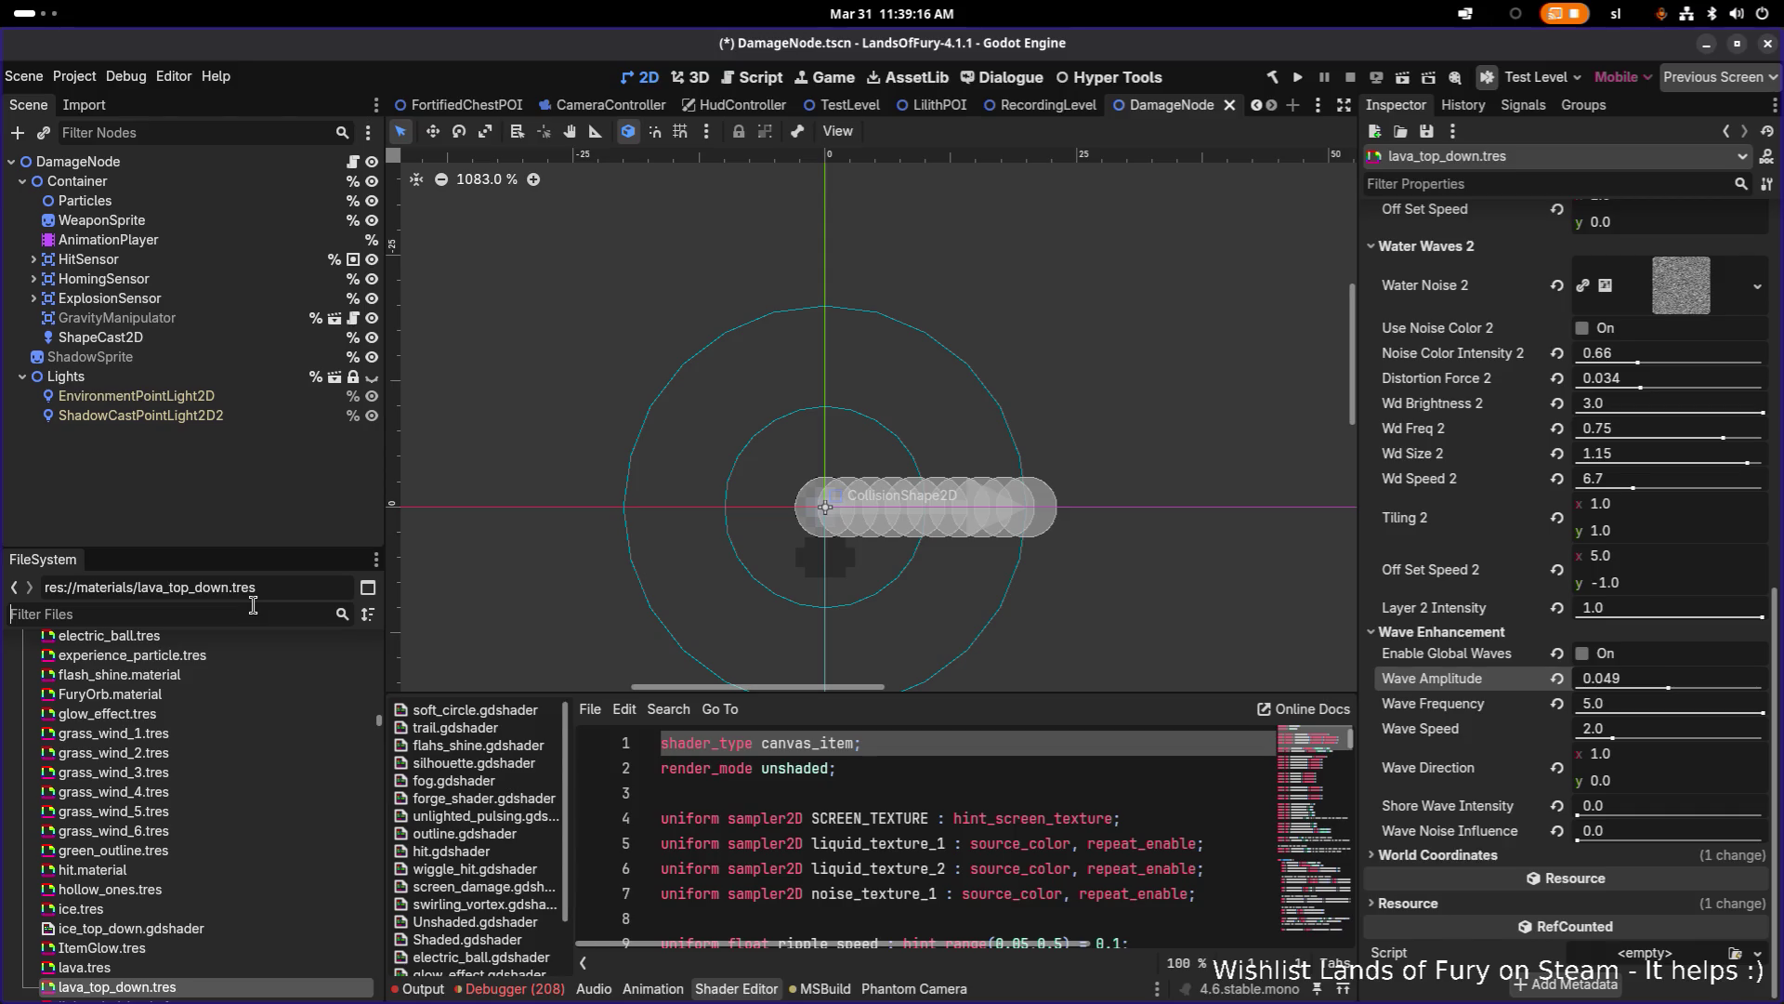
{"action": "key", "text": "alt+Tab"}
{"action": "key", "text": "alt+Tab"}
{"action": "key", "text": "alt+Tab"}
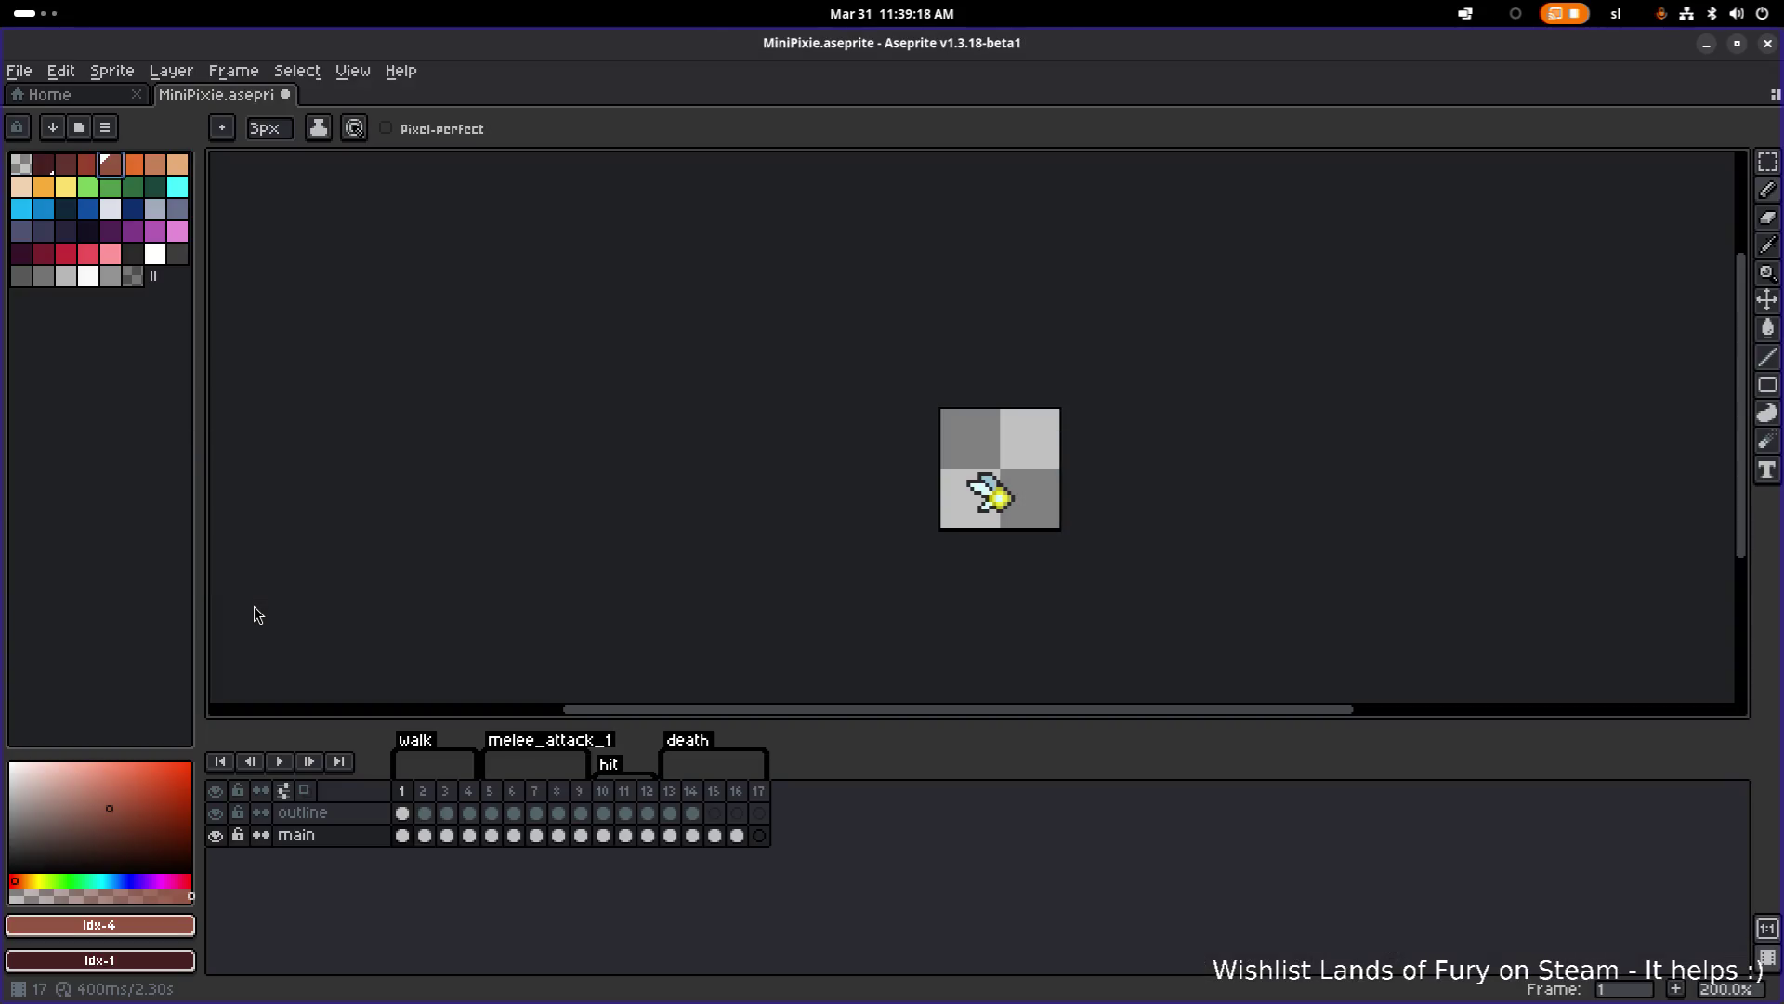
Step: In the Open dialog, browse the units folder and select MiniLizardMan.png to preview it
{"action": "left_click", "coordinate": [19, 71]}
{"action": "left_click", "coordinate": [37, 116]}
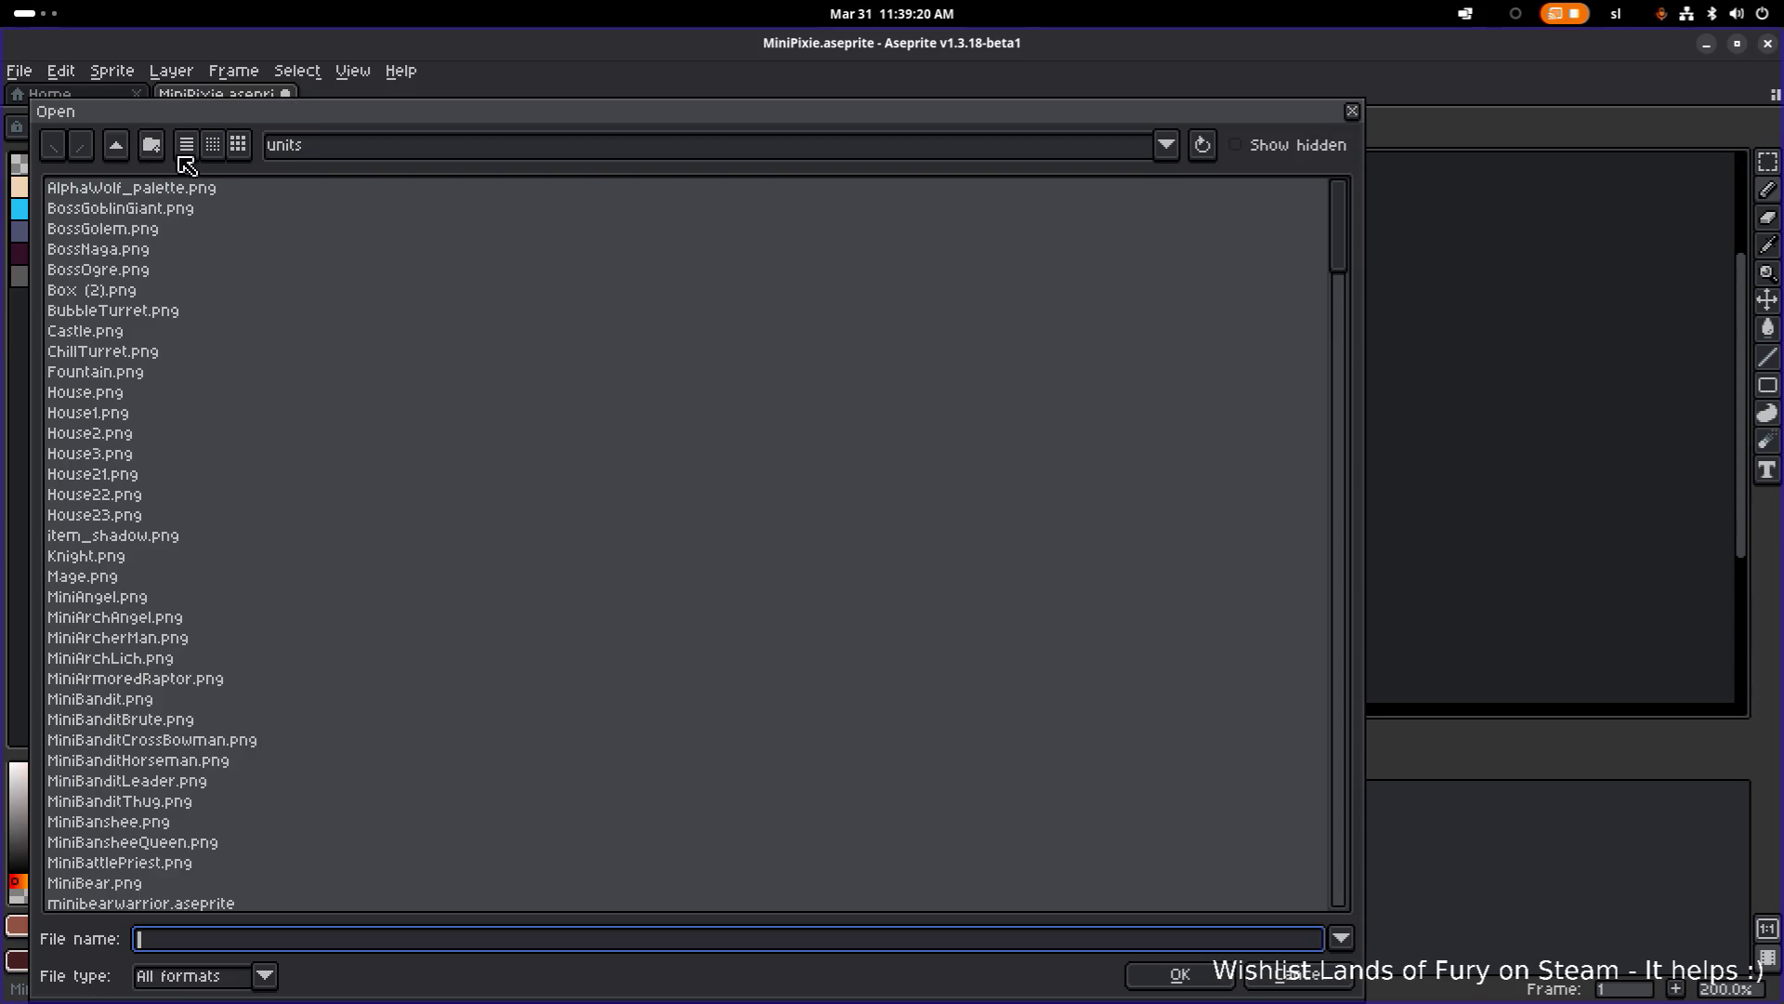
{"action": "scroll", "coordinate": [242, 367], "scroll_direction": "down", "scroll_amount": 5}
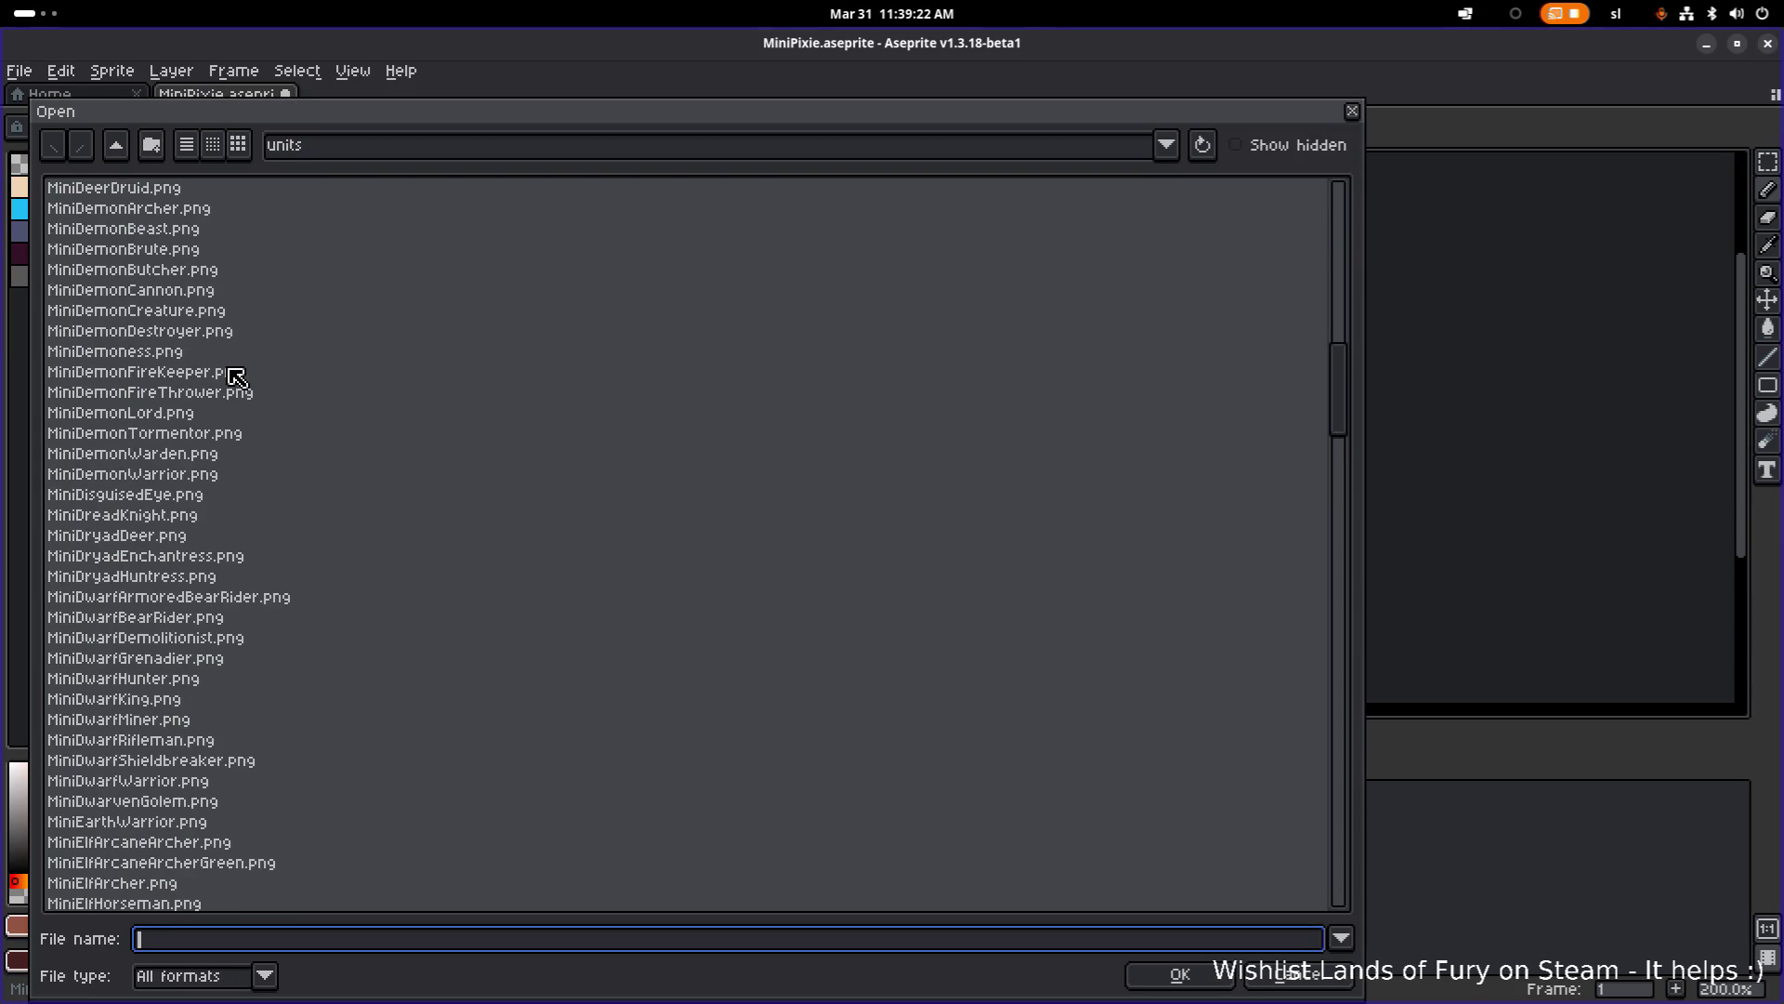
{"action": "scroll", "coordinate": [237, 376], "scroll_direction": "down", "scroll_amount": 15}
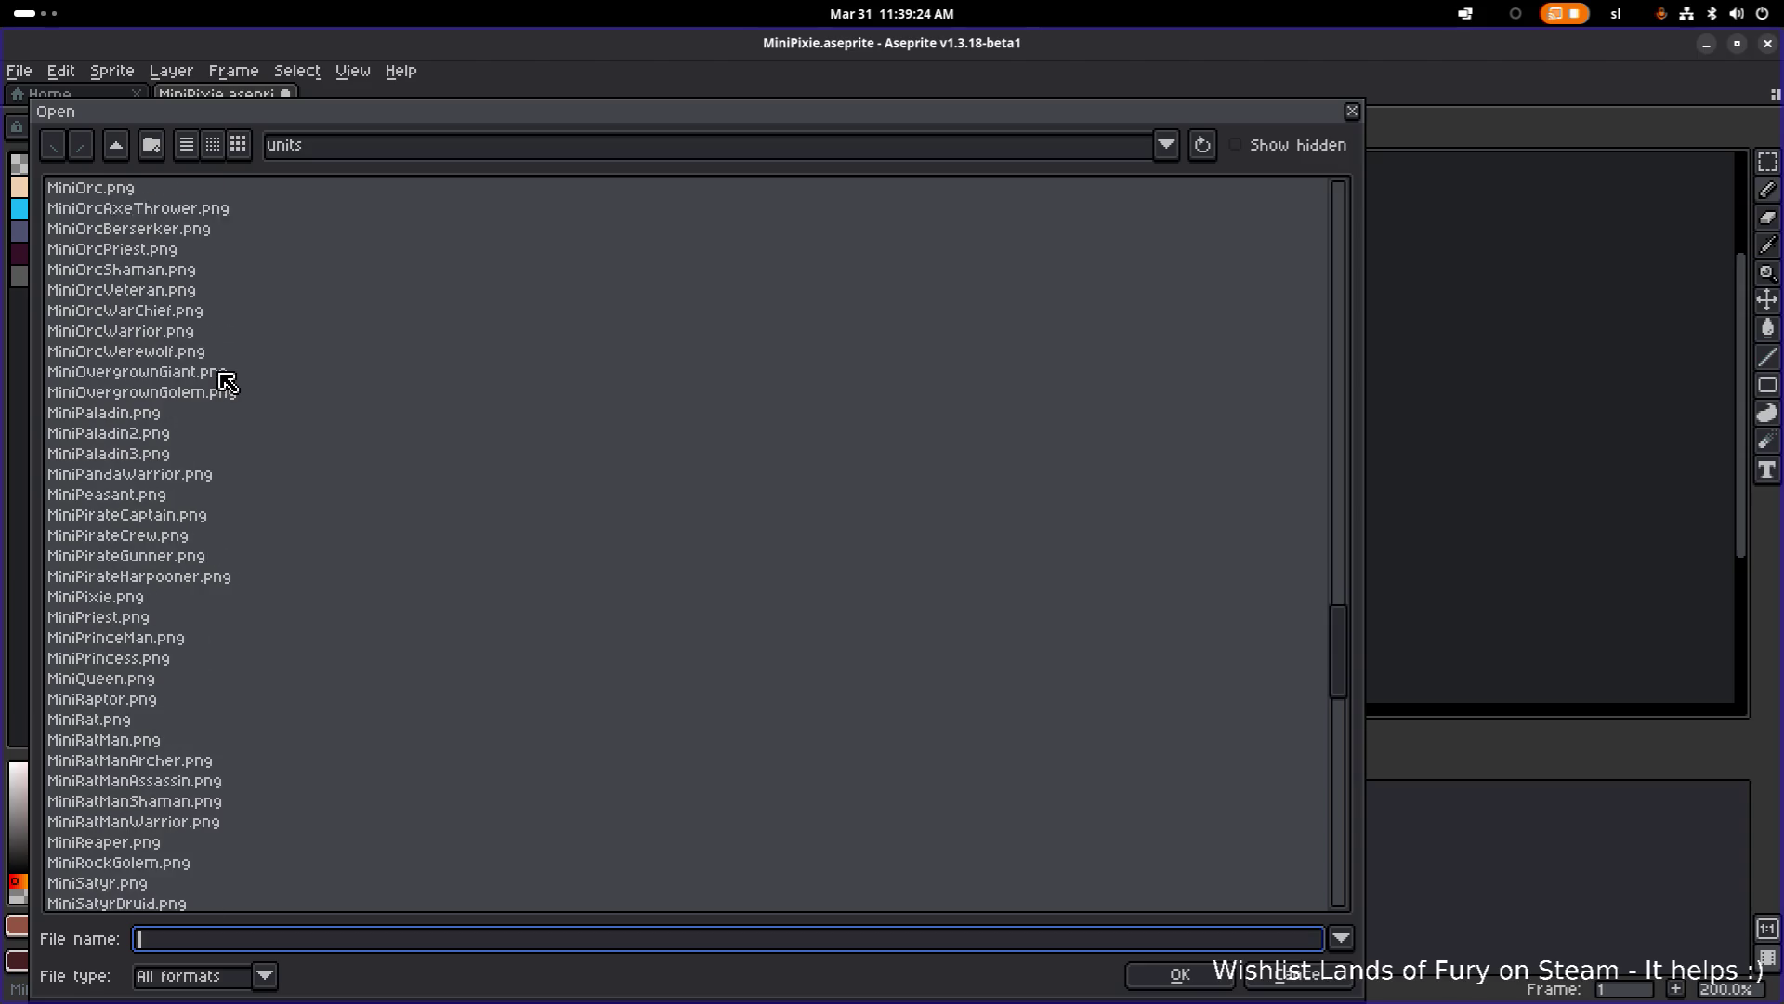
{"action": "scroll", "coordinate": [227, 381], "scroll_direction": "down", "scroll_amount": 4}
{"action": "scroll", "coordinate": [214, 401], "scroll_direction": "down", "scroll_amount": 3}
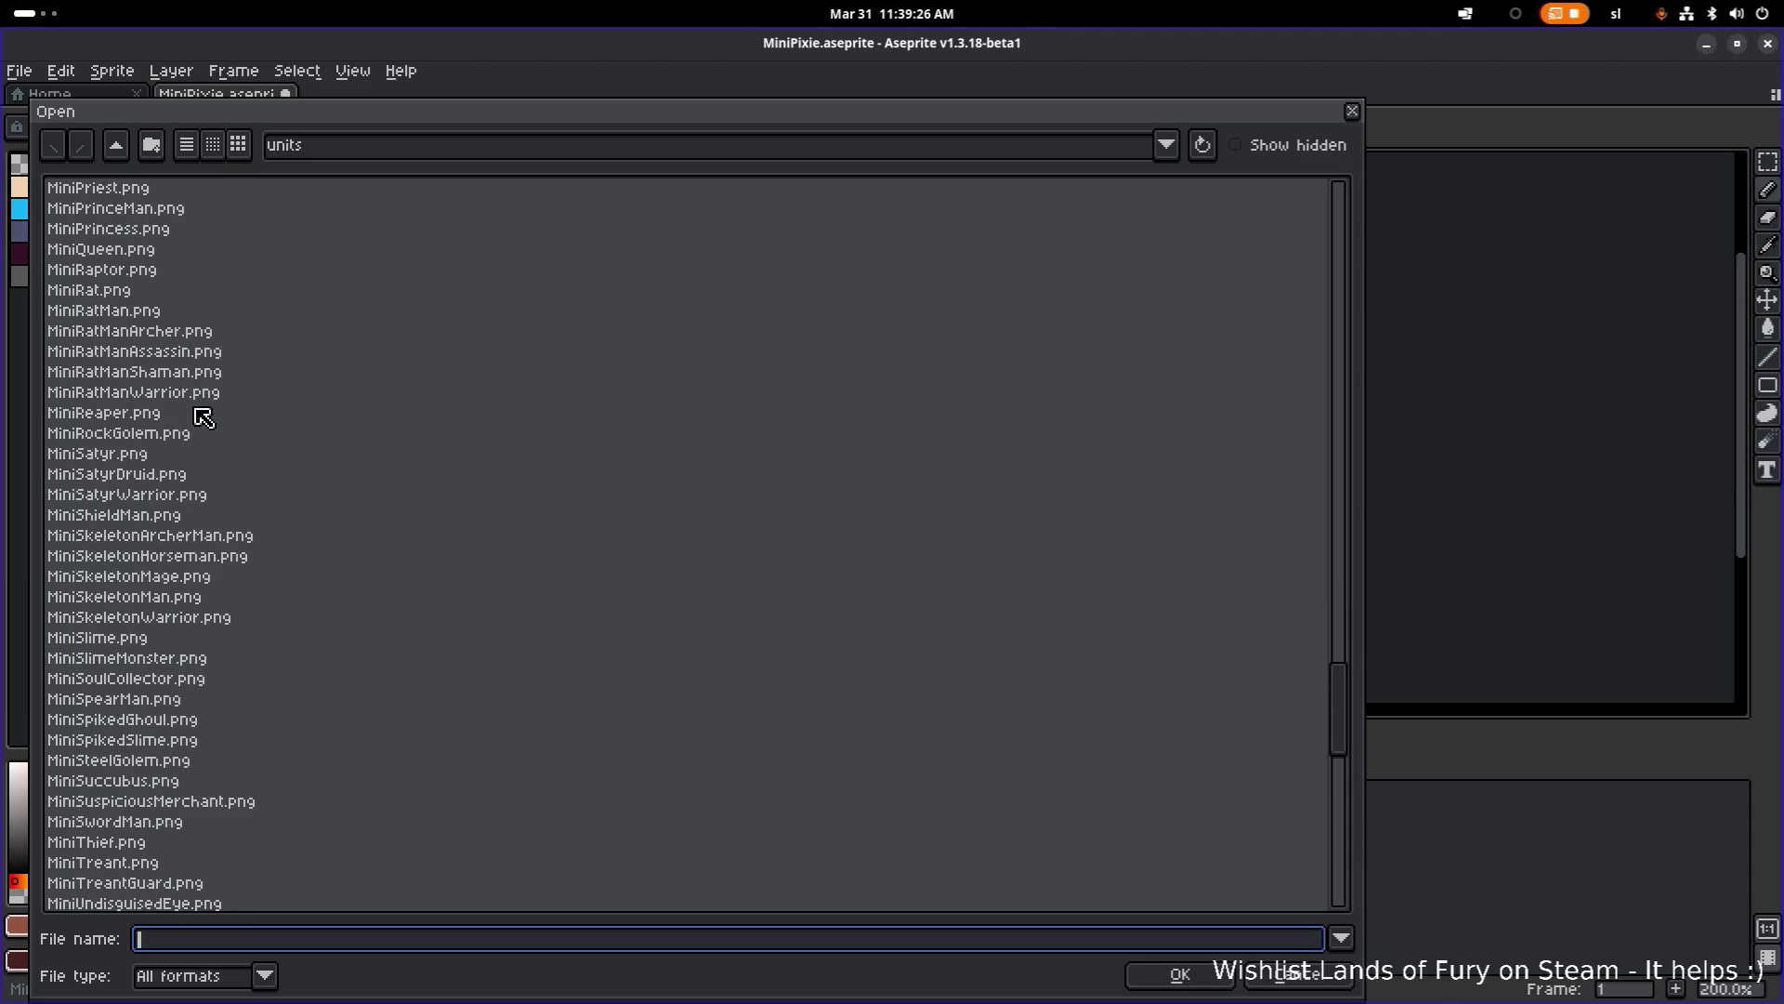
{"action": "scroll", "coordinate": [197, 470], "scroll_direction": "down", "scroll_amount": 15}
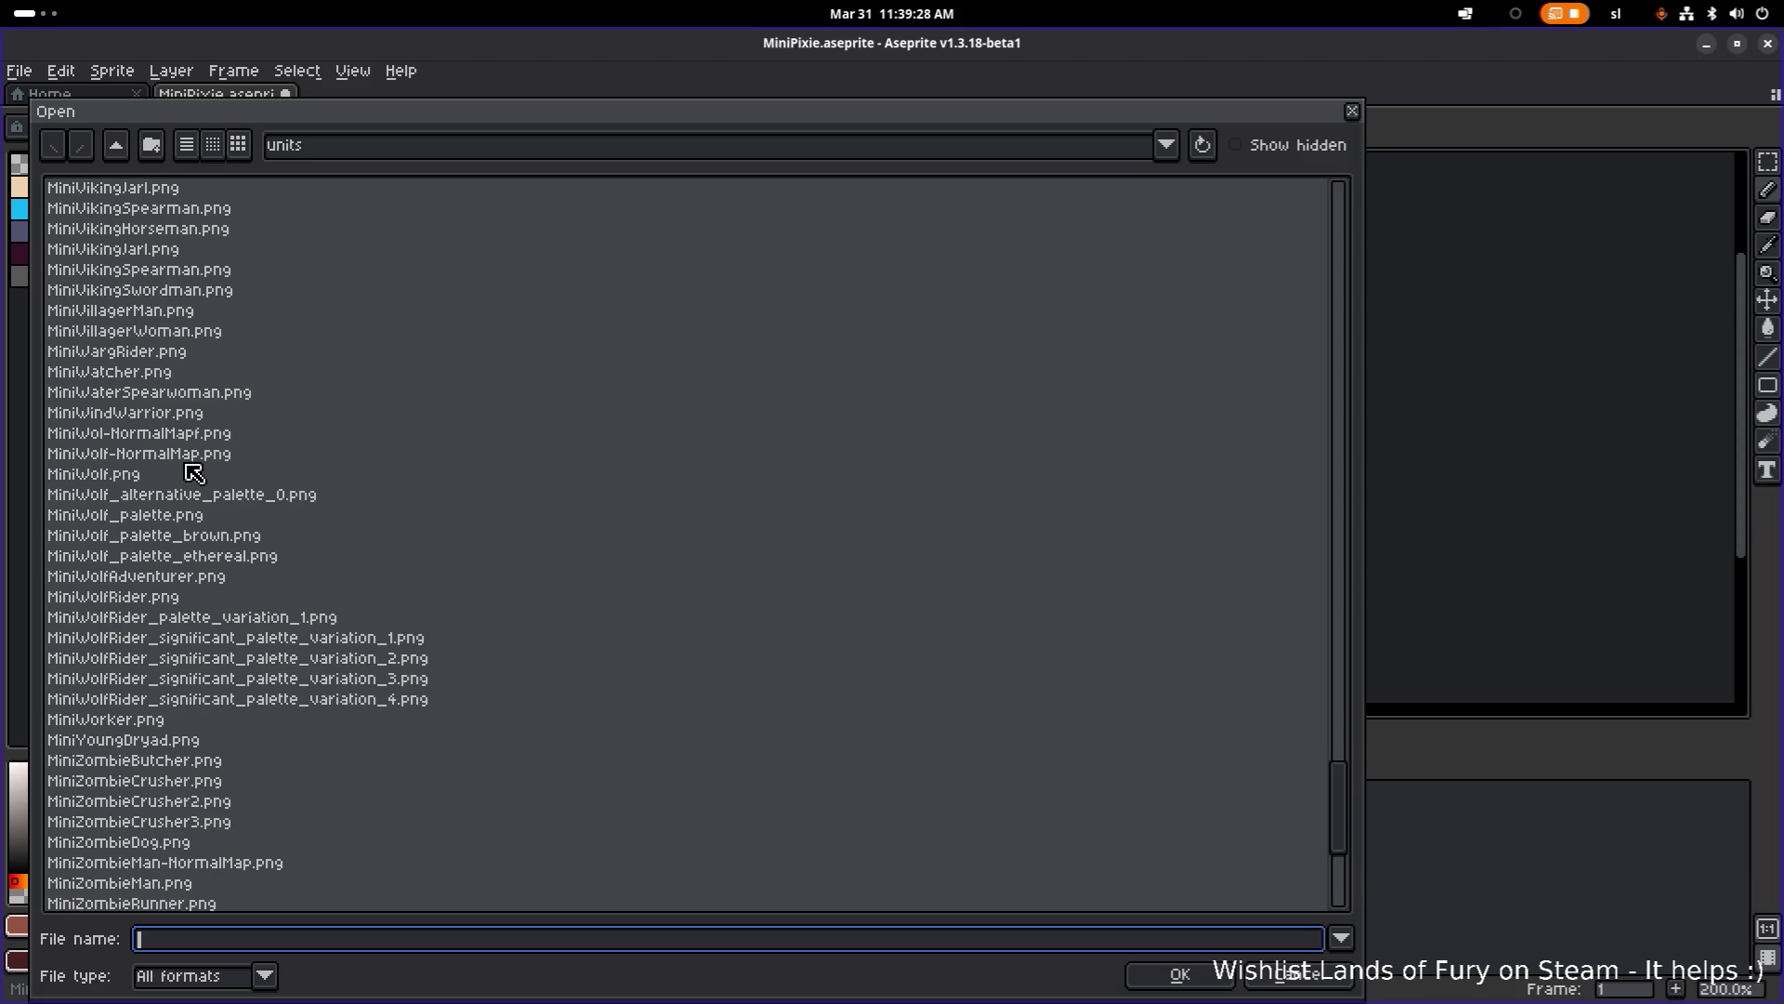
{"action": "scroll", "coordinate": [194, 473], "scroll_direction": "up", "scroll_amount": 15}
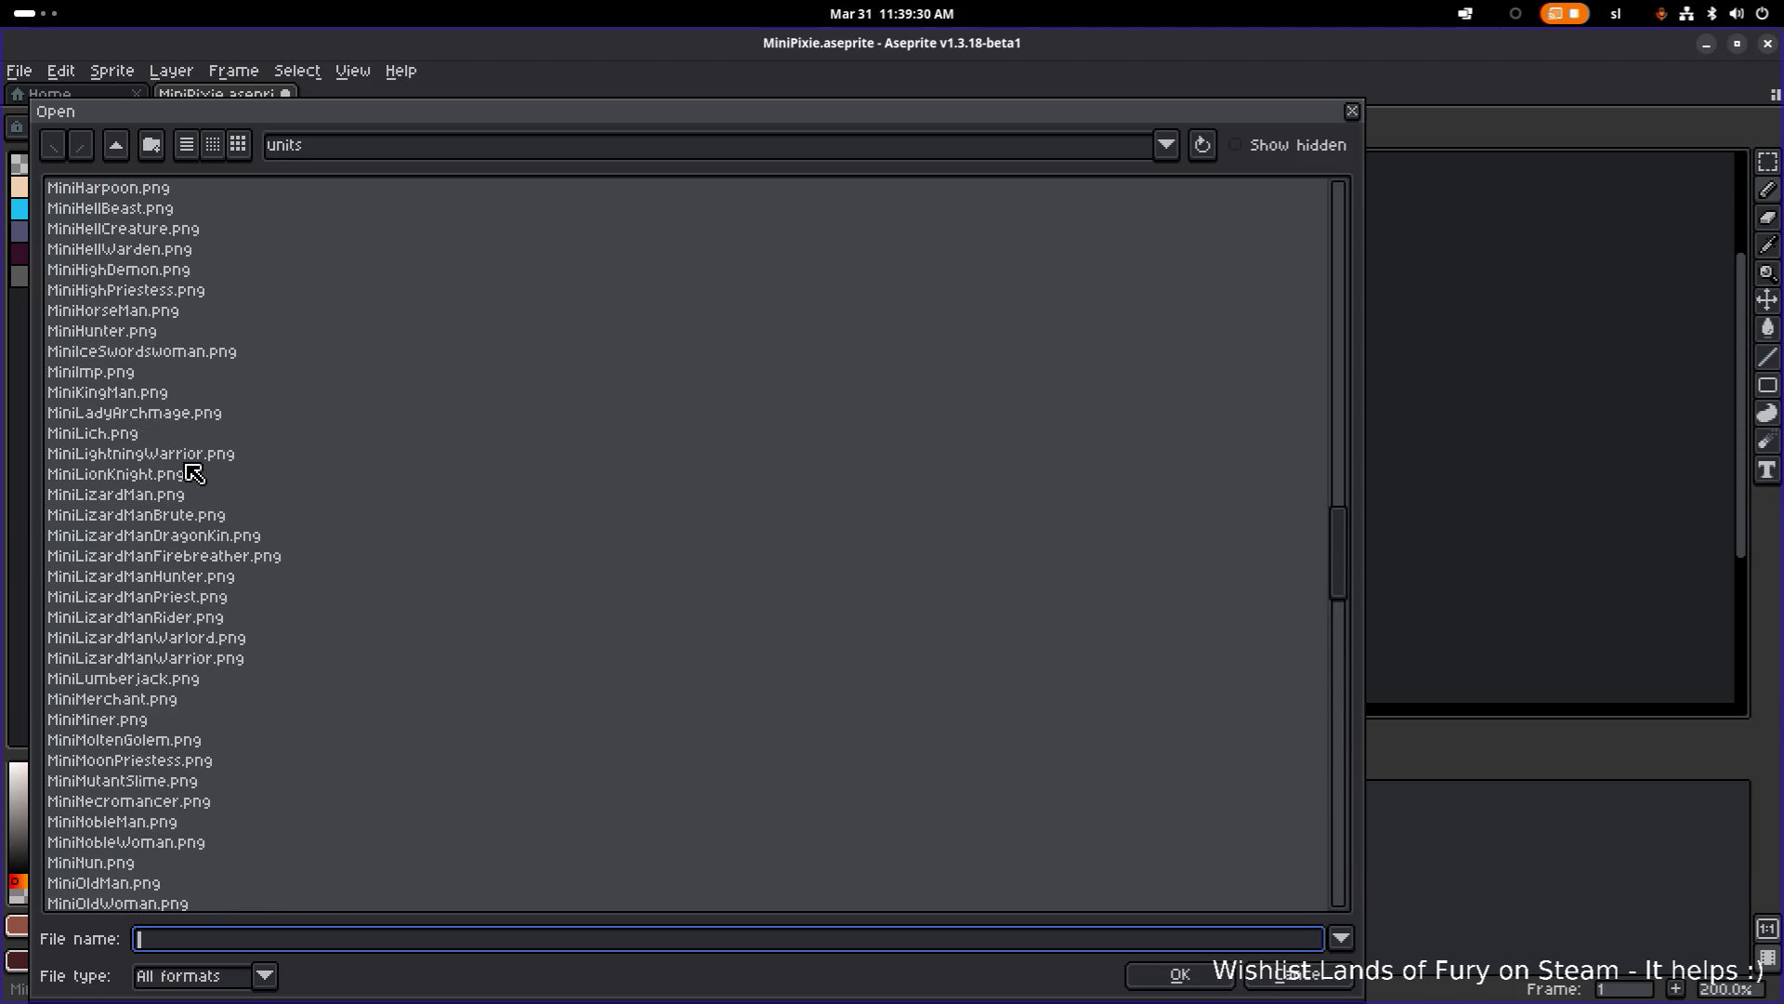
{"action": "left_click", "coordinate": [199, 495]}
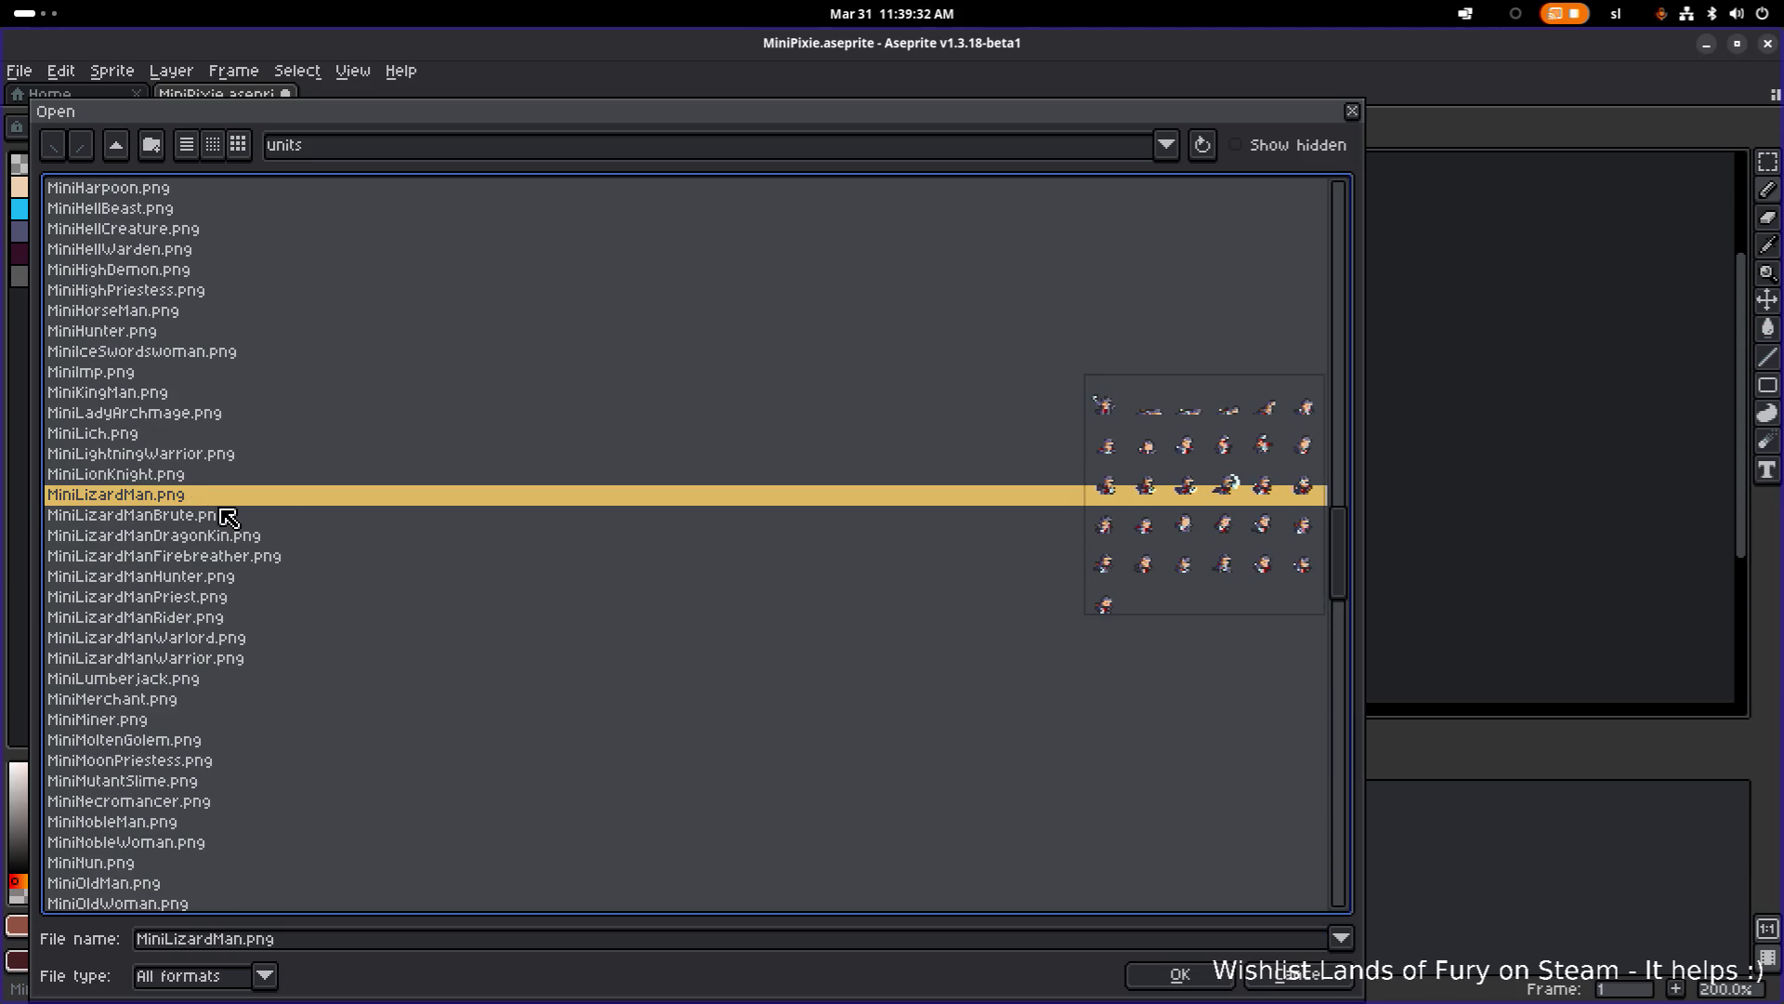
{"action": "left_click", "coordinate": [197, 474]}
{"action": "left_click", "coordinate": [193, 497]}
Step: Open MiniLizardMan.png in a new tab, zoom to 300% and recentre the whole sprite sheet
{"action": "double_click", "coordinate": [190, 499]}
{"action": "scroll", "coordinate": [799, 303], "scroll_direction": "up", "scroll_amount": 4}
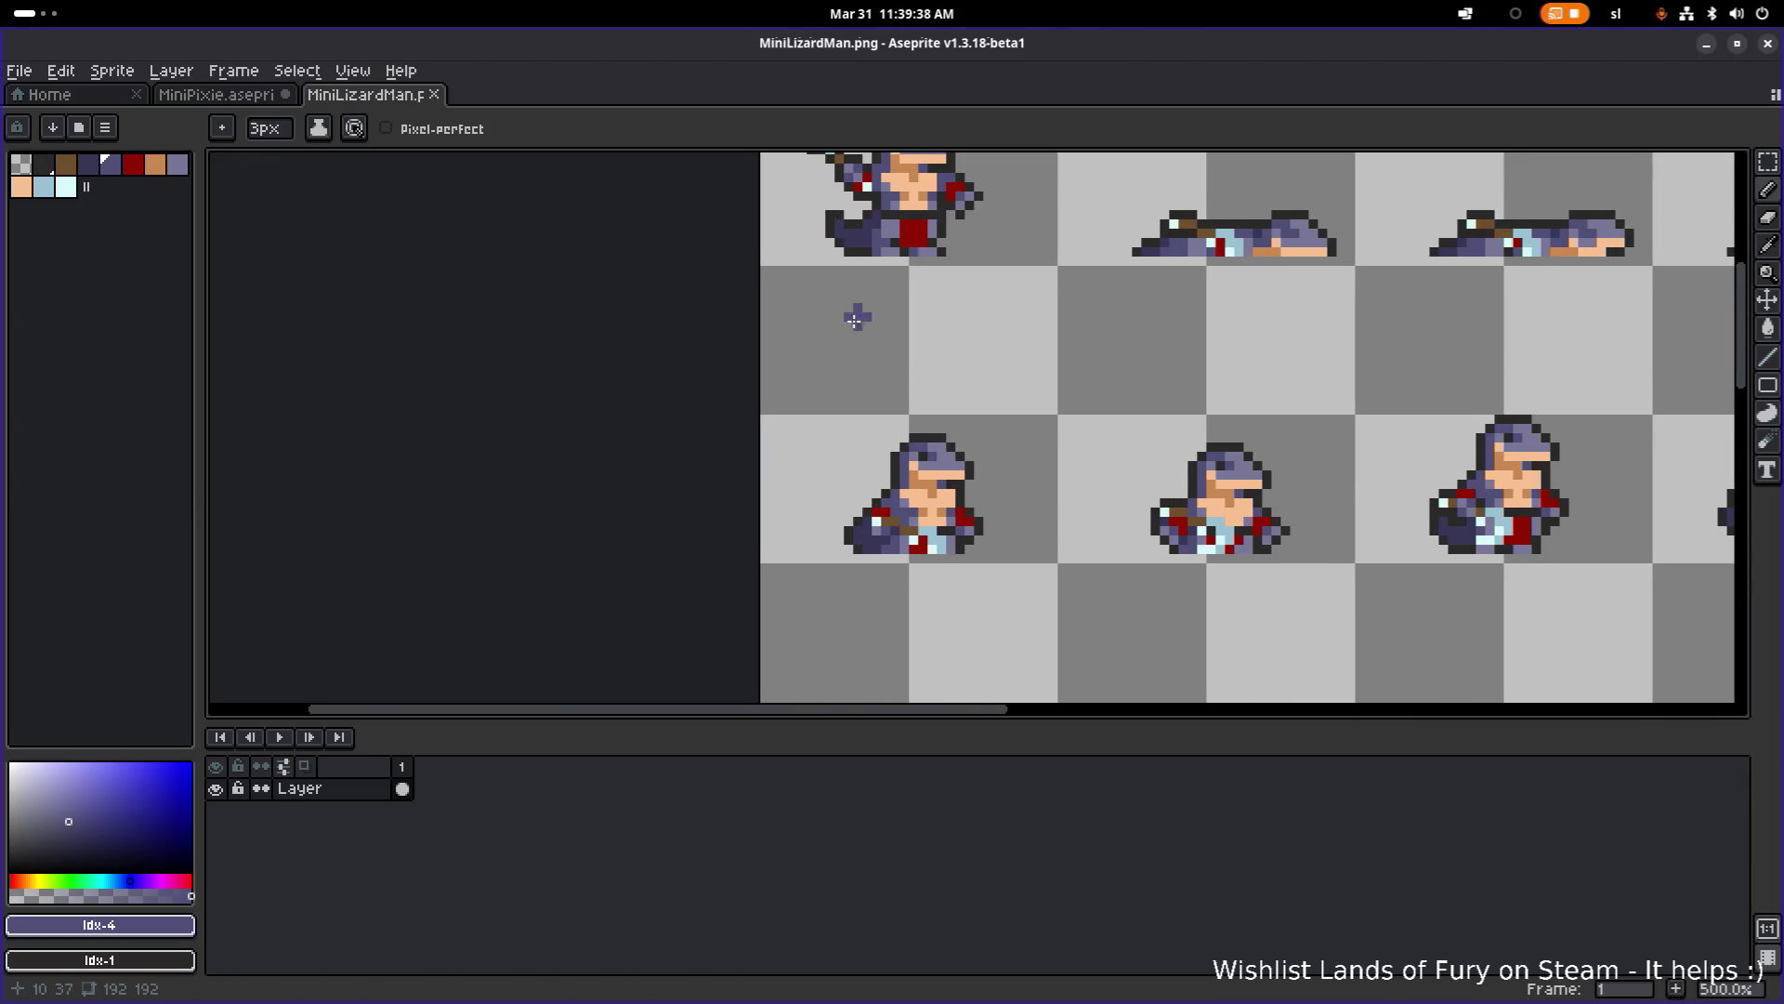
{"action": "scroll", "coordinate": [662, 449], "scroll_direction": "right", "scroll_amount": 5}
{"action": "scroll", "coordinate": [662, 449], "scroll_direction": "up", "scroll_amount": 2}
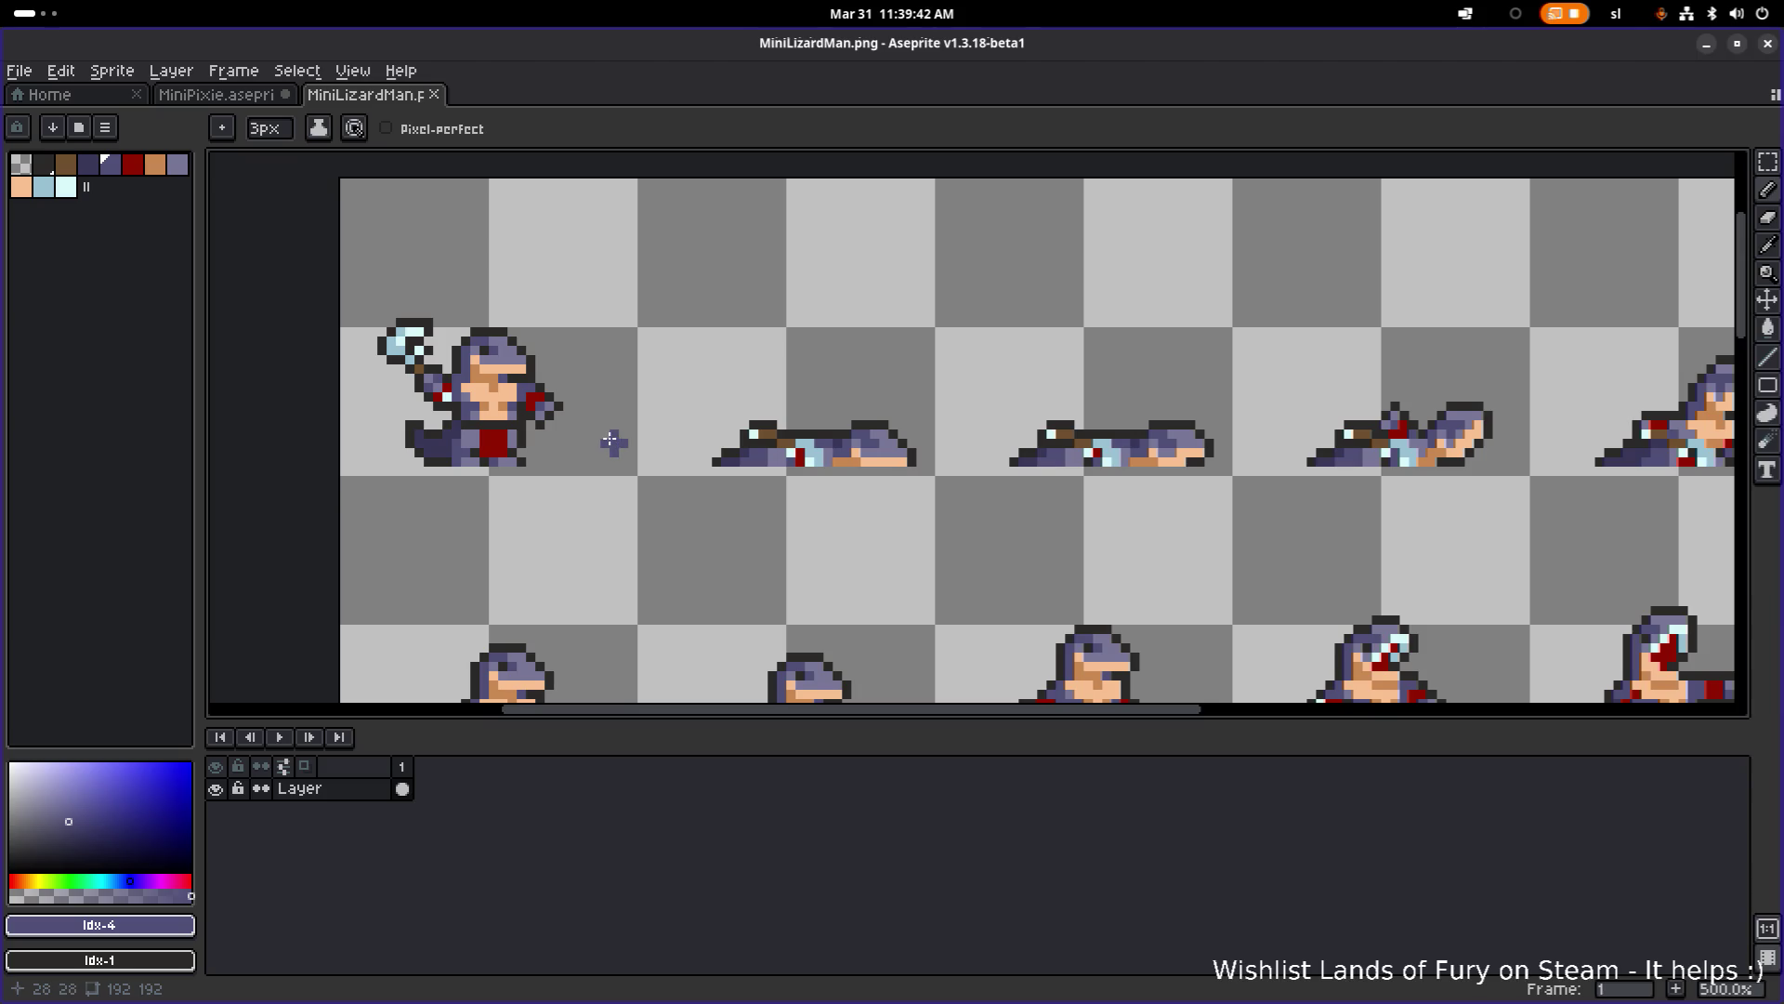
{"action": "scroll", "coordinate": [493, 443], "scroll_direction": "right", "scroll_amount": 2}
{"action": "scroll", "coordinate": [494, 443], "scroll_direction": "down", "scroll_amount": 1}
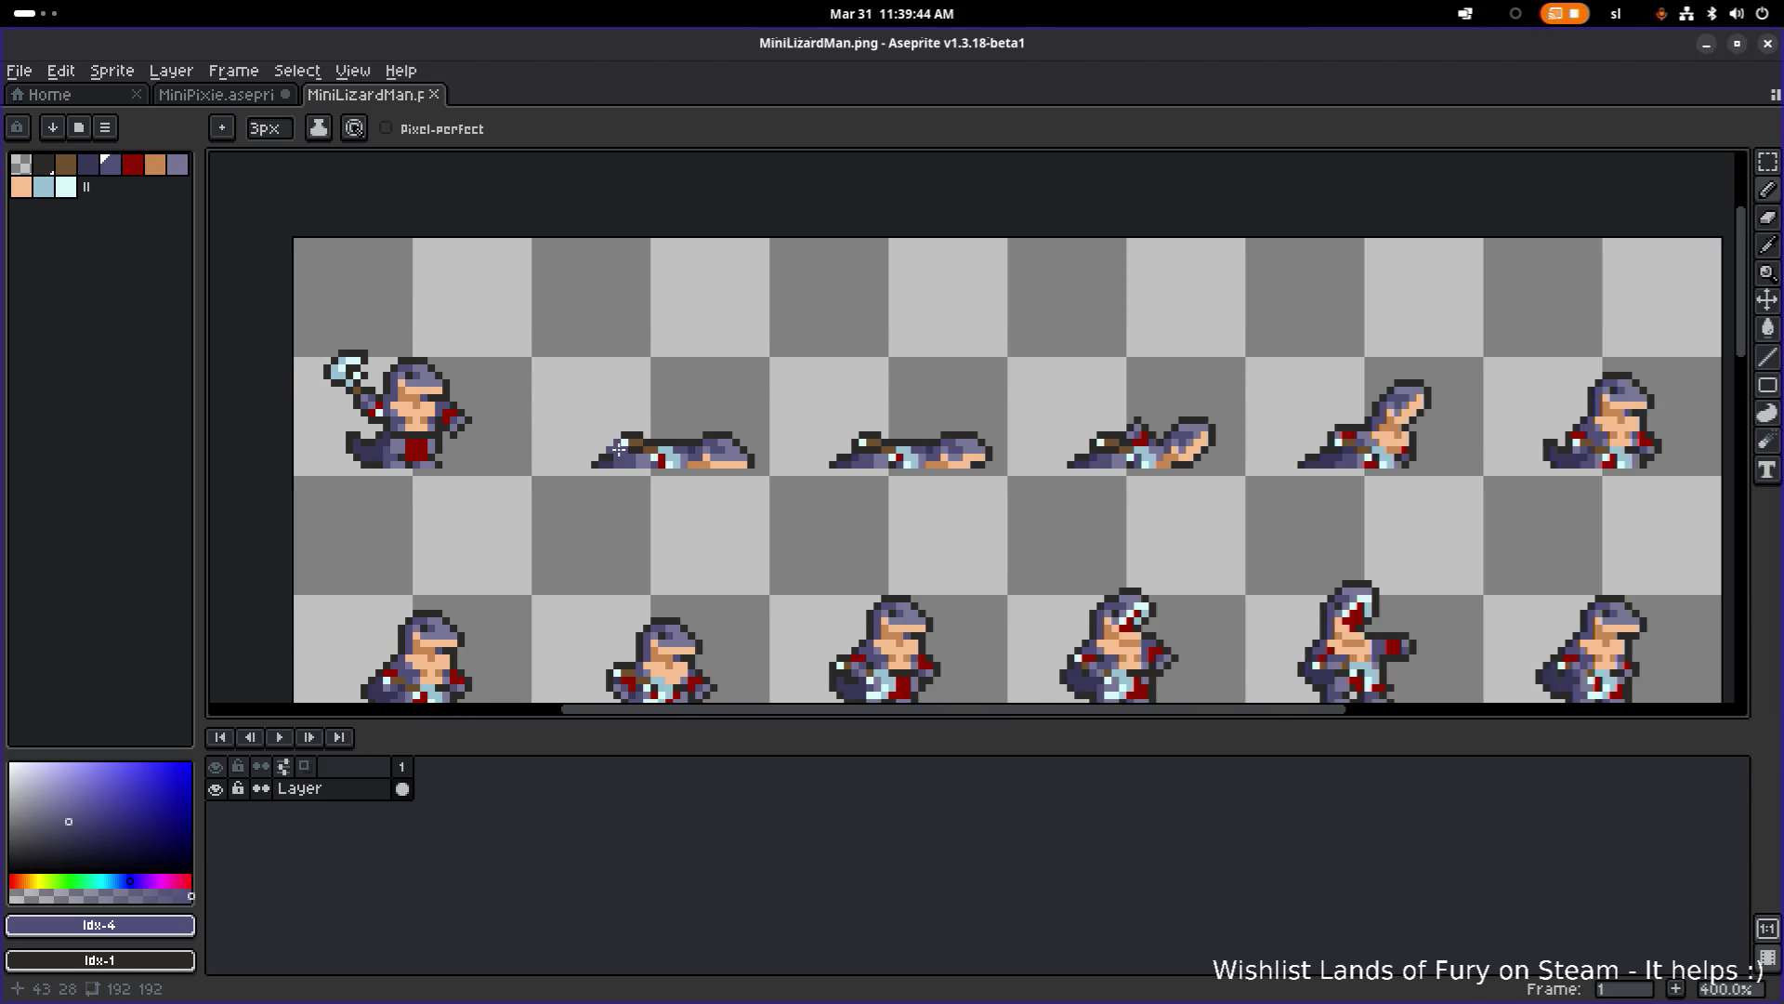
{"action": "scroll", "coordinate": [570, 451], "scroll_direction": "down", "scroll_amount": 1}
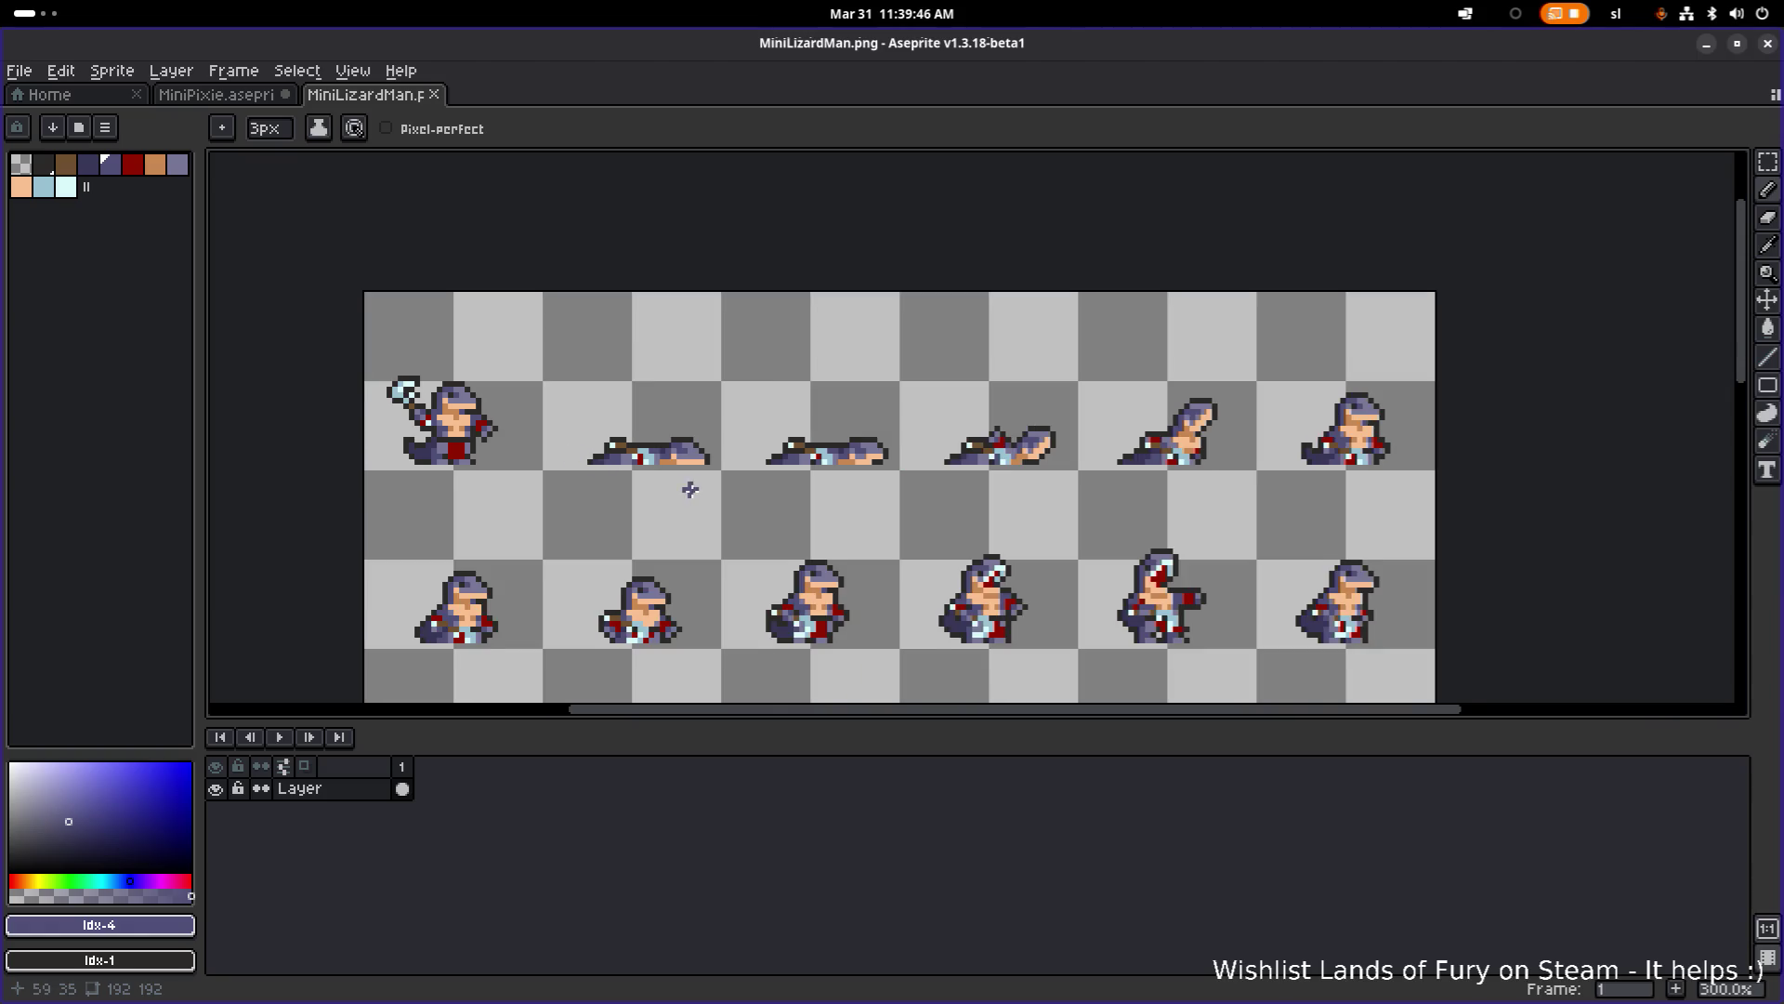
{"action": "left_click_drag", "start_coordinate": [690, 486], "coordinate": [674, 404]}
{"action": "key", "text": "alt+Tab"}
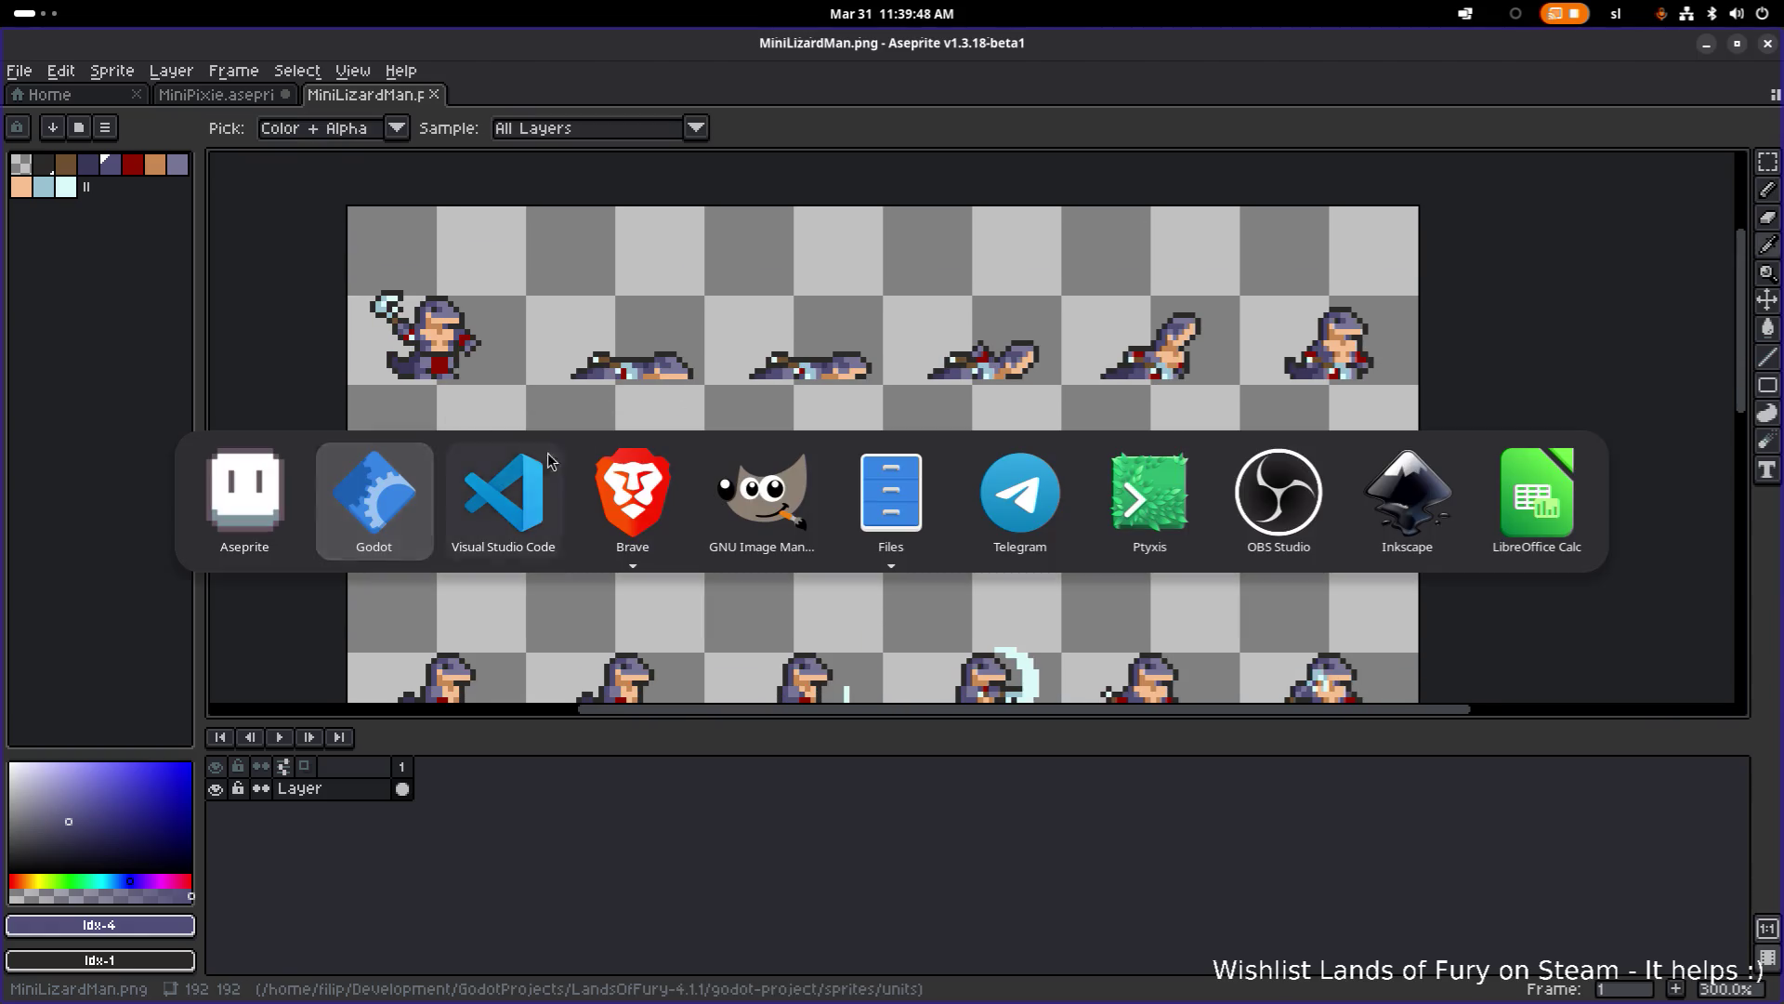
Step: In Brave, open a new tab and load the creator's Boosty page from the 'ly' suggestion
{"action": "left_click", "coordinate": [613, 493]}
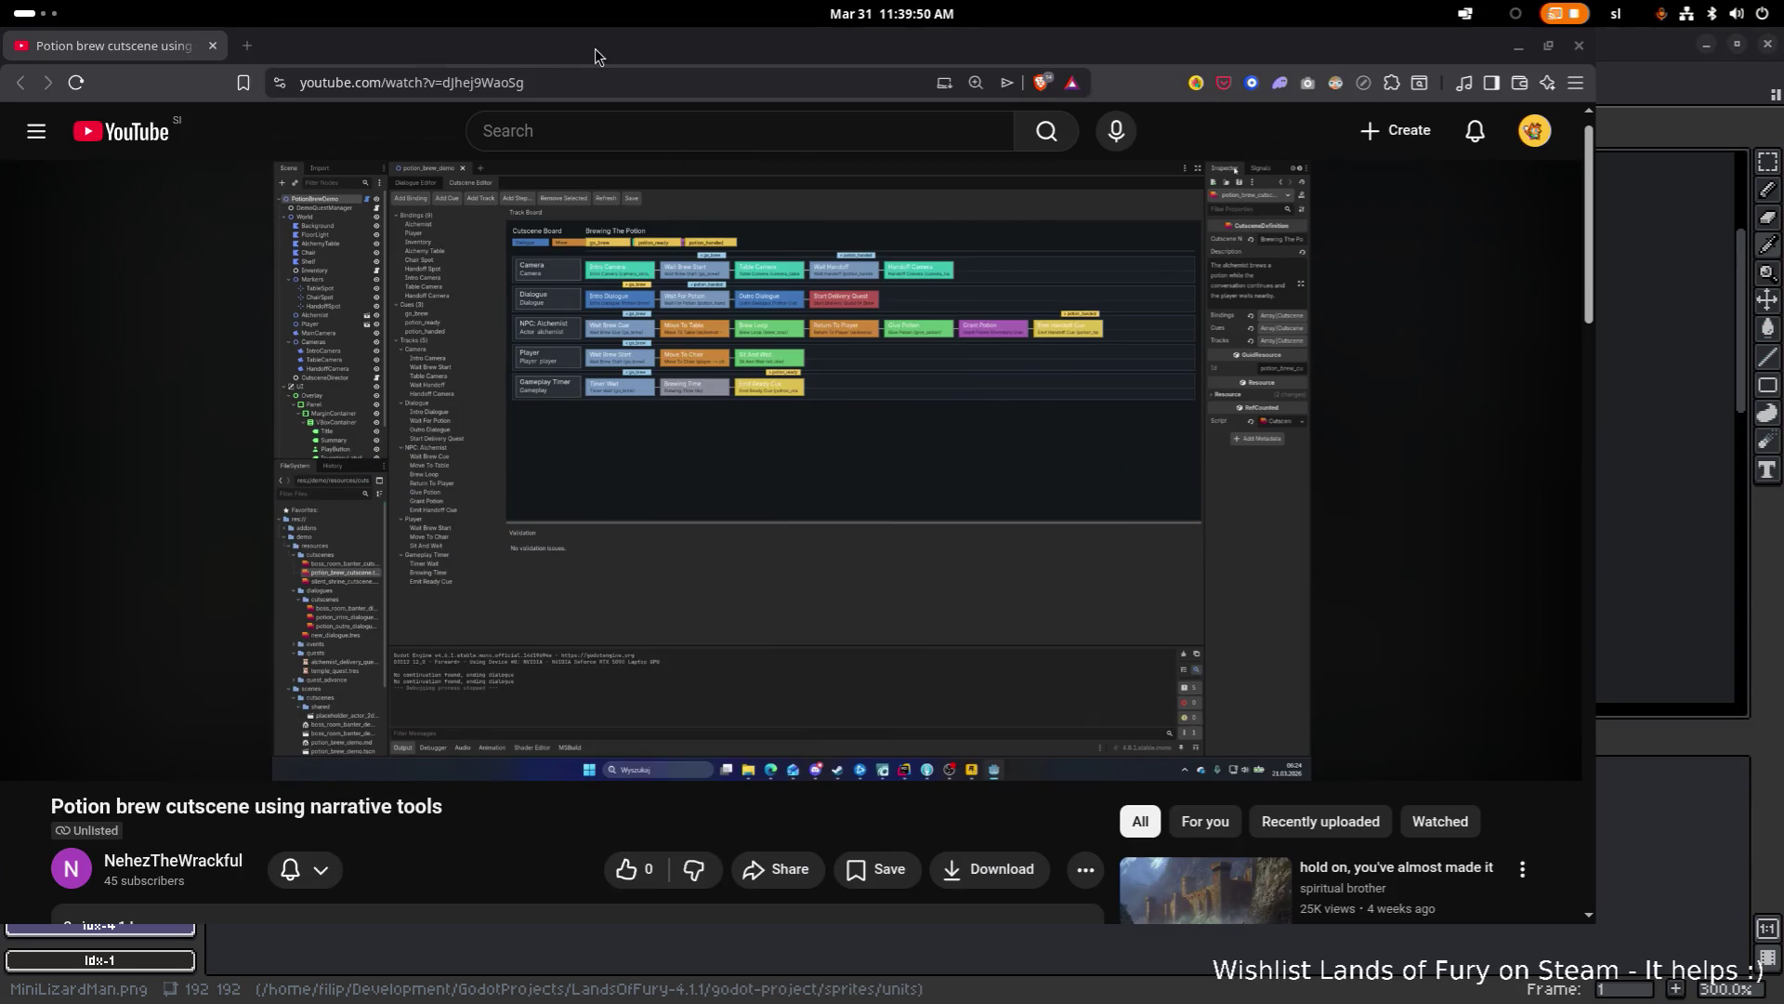
{"action": "left_click", "coordinate": [247, 46]}
{"action": "type", "text": "lyaseek.itch.io/minifdwarfs"}
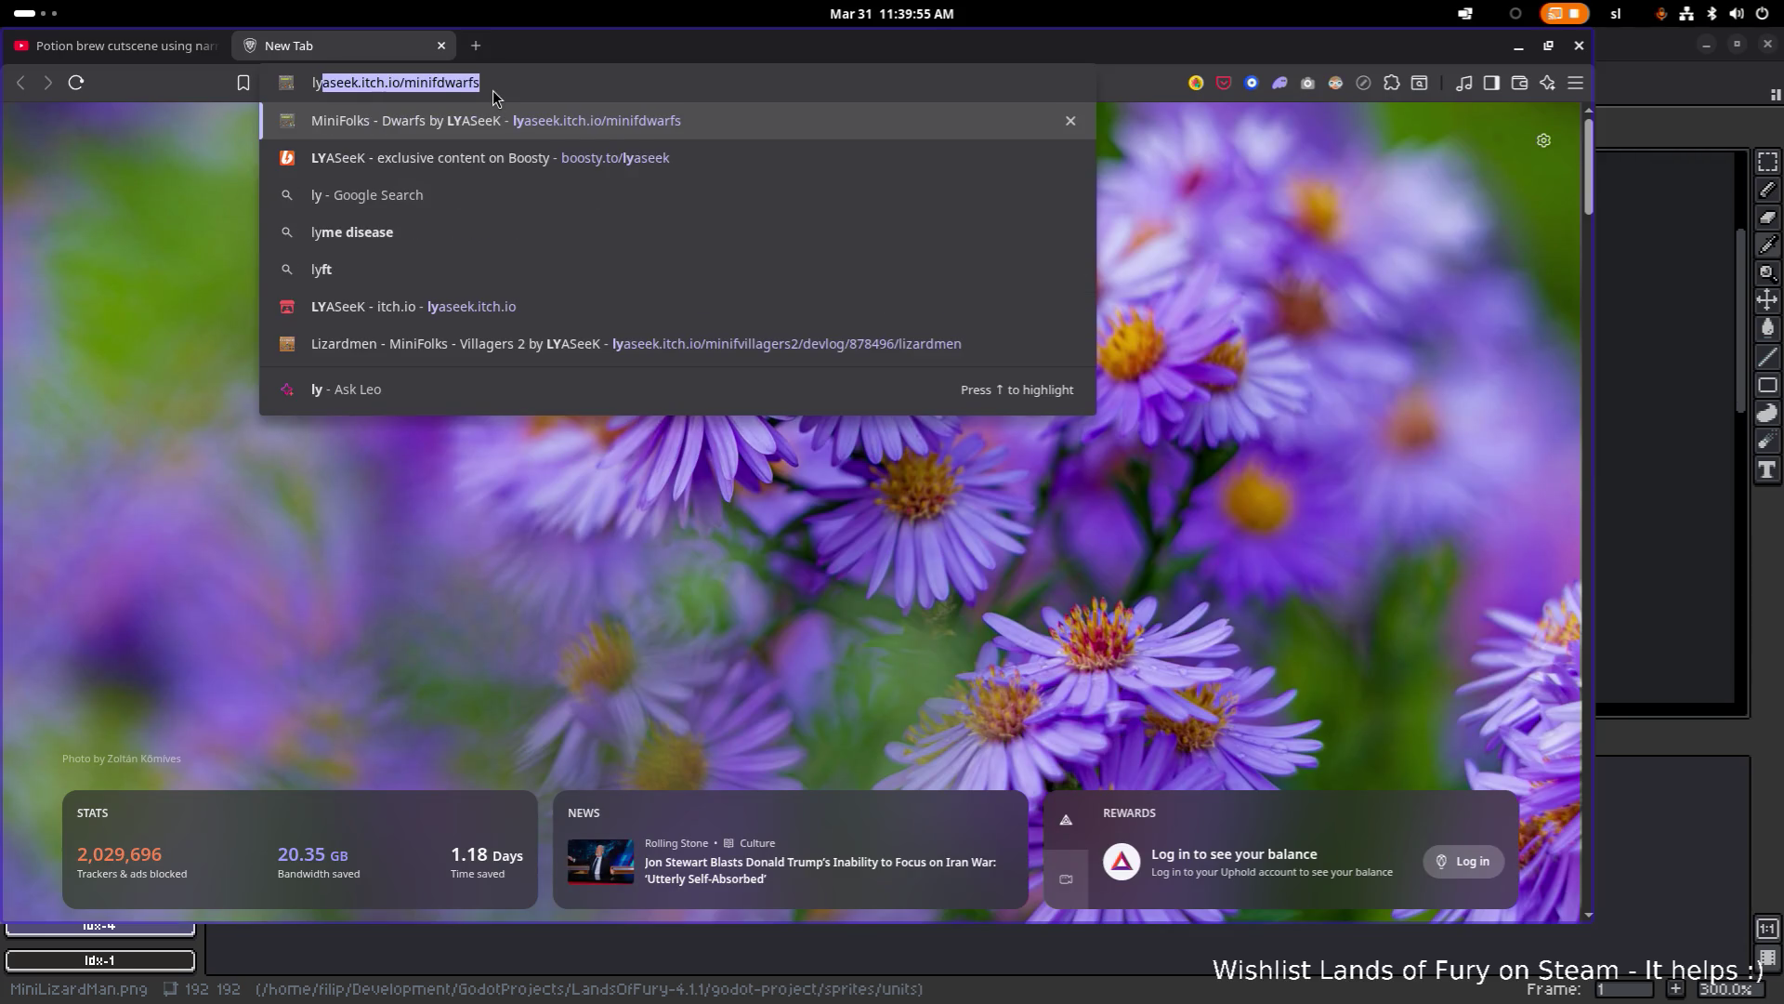
{"action": "key", "text": "Down"}
{"action": "key", "text": "Return"}
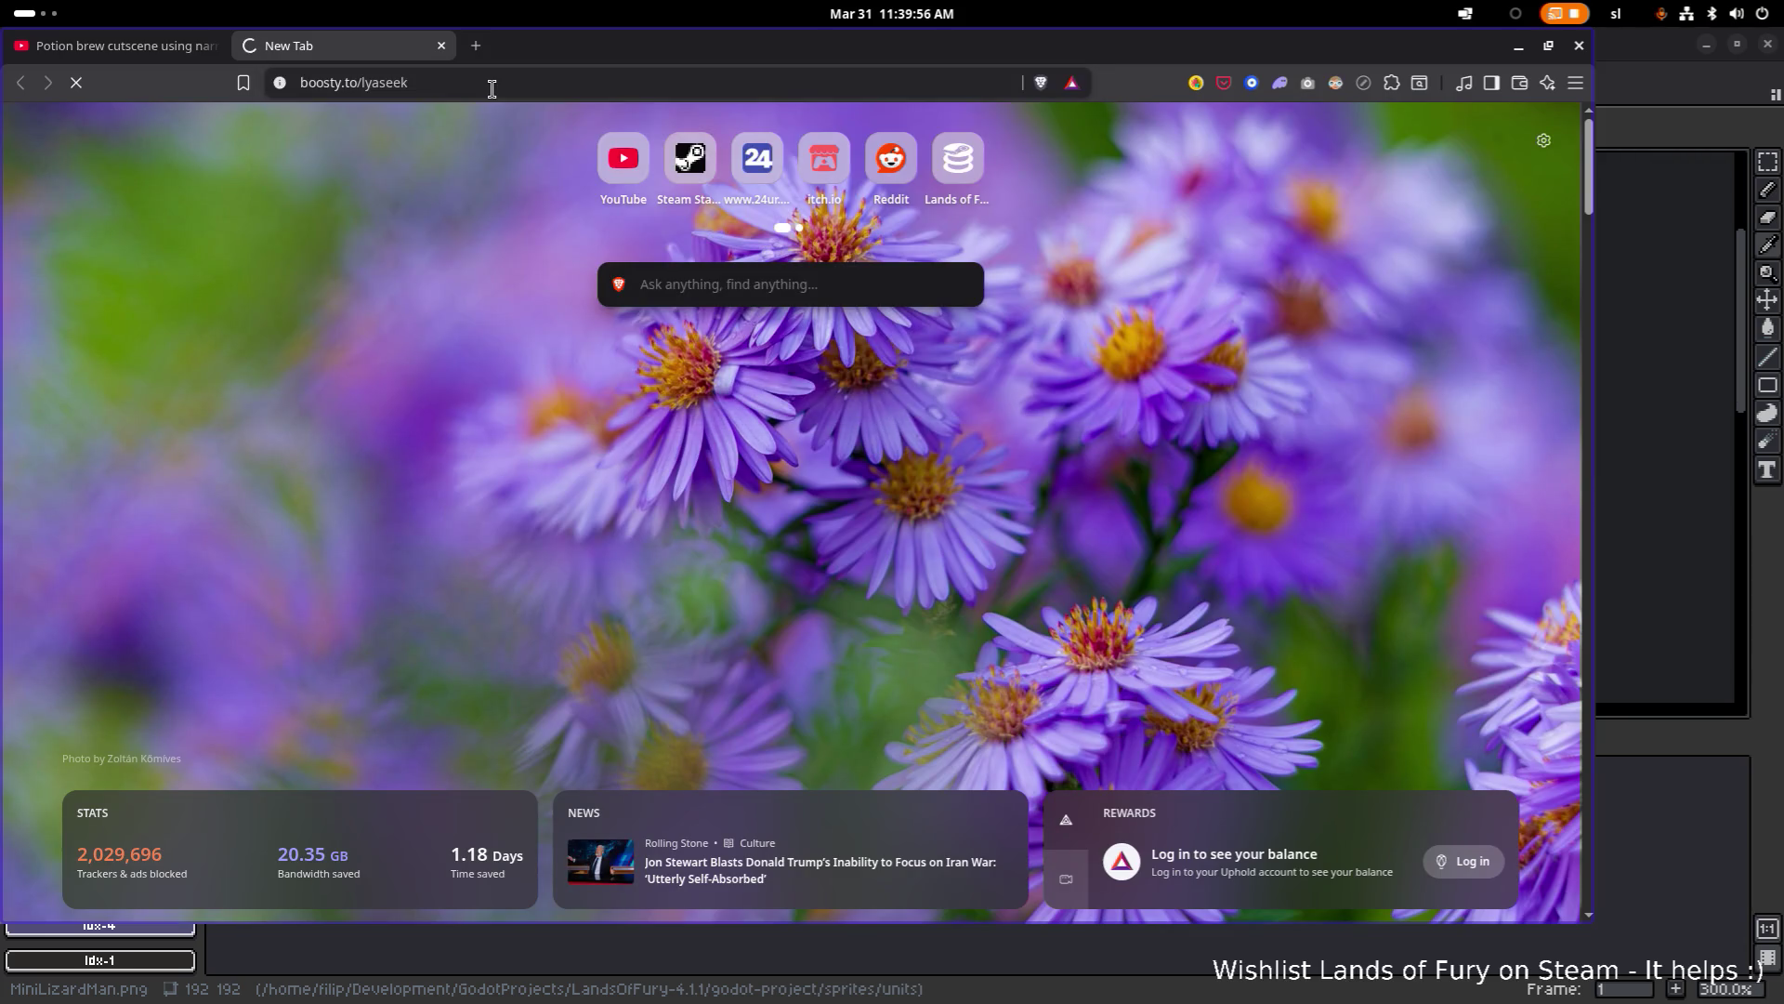
Step: Search Google for the Preview link text and open the itch.io MiniFolks Lizardmen devlog
{"action": "scroll", "coordinate": [738, 331], "scroll_direction": "down", "scroll_amount": 6}
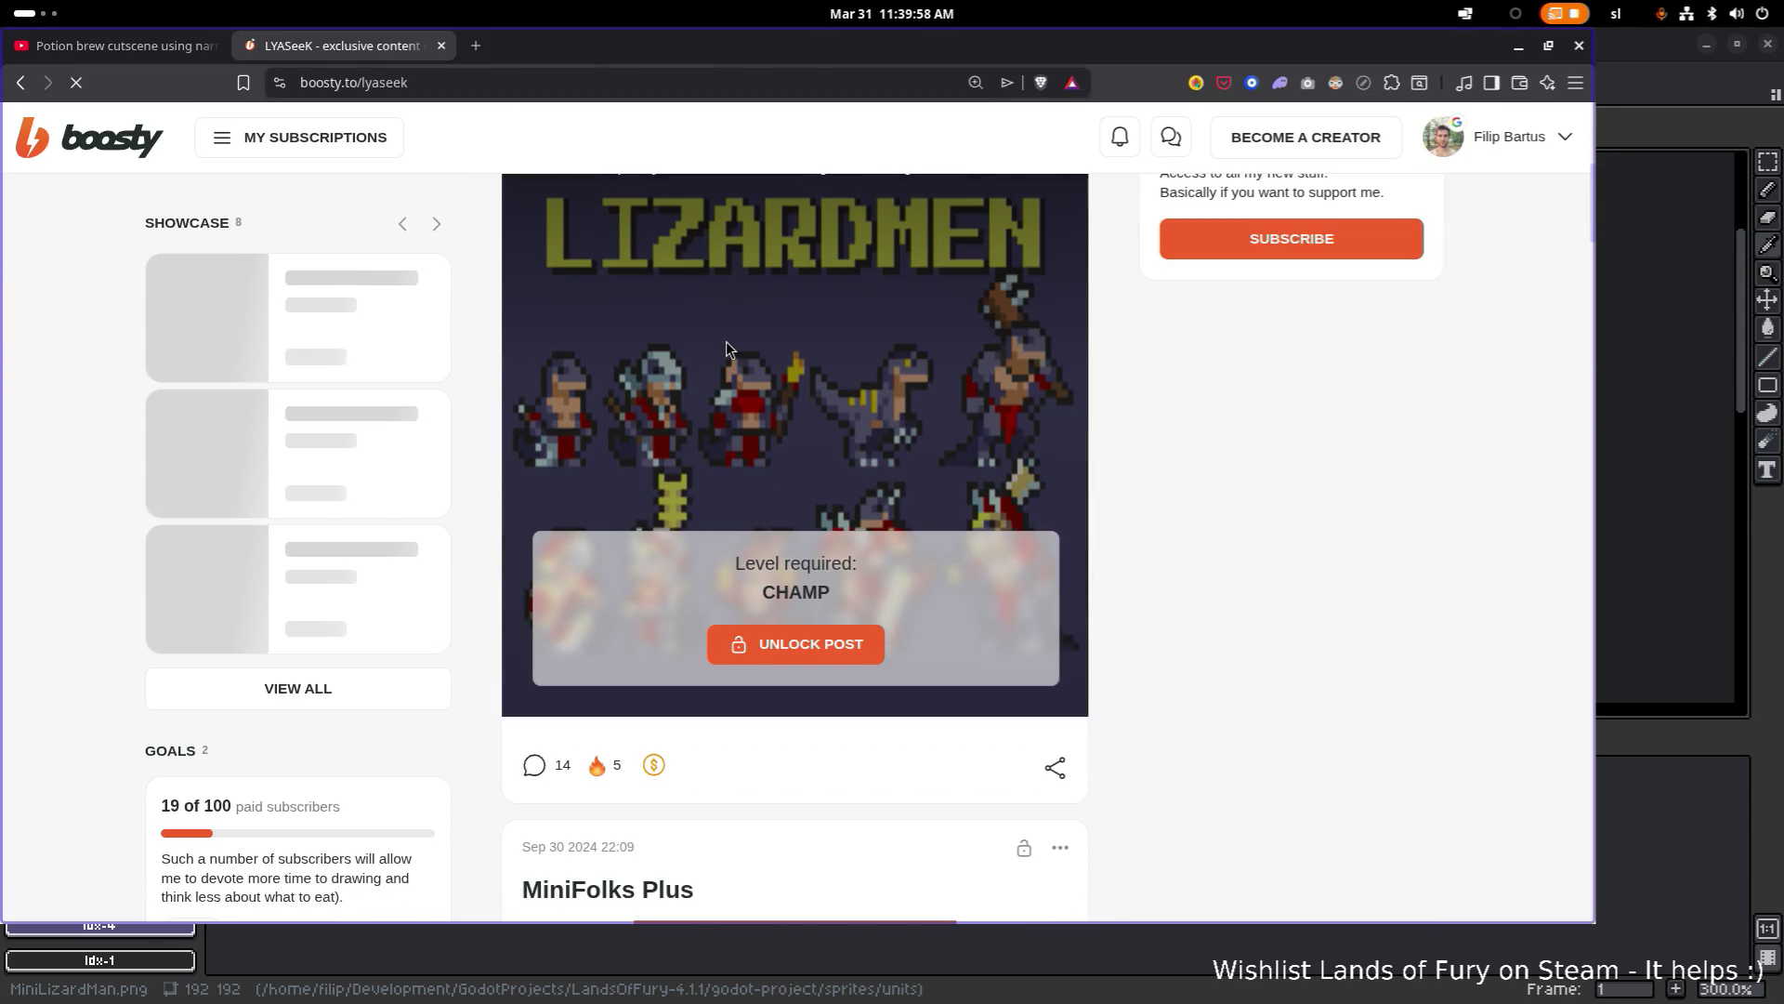
{"action": "scroll", "coordinate": [744, 343], "scroll_direction": "up", "scroll_amount": 2}
{"action": "triple_click", "coordinate": [804, 318]}
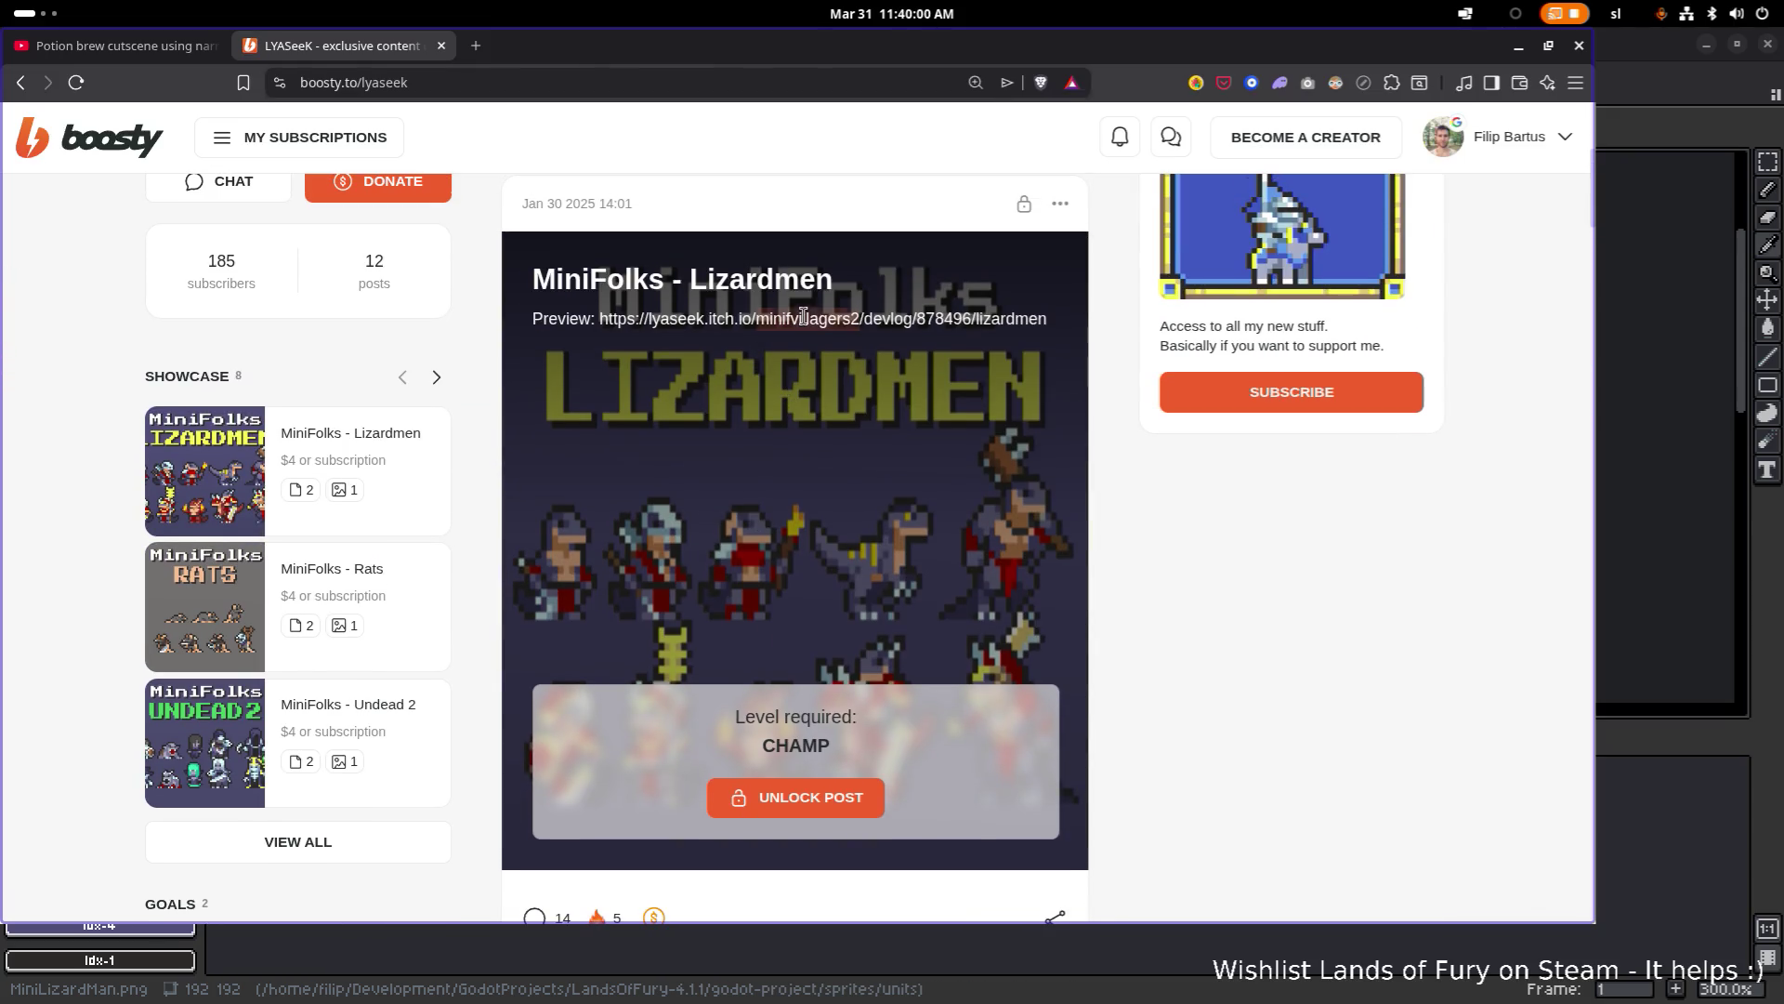
{"action": "right_click", "coordinate": [805, 318]}
{"action": "left_click", "coordinate": [935, 402]}
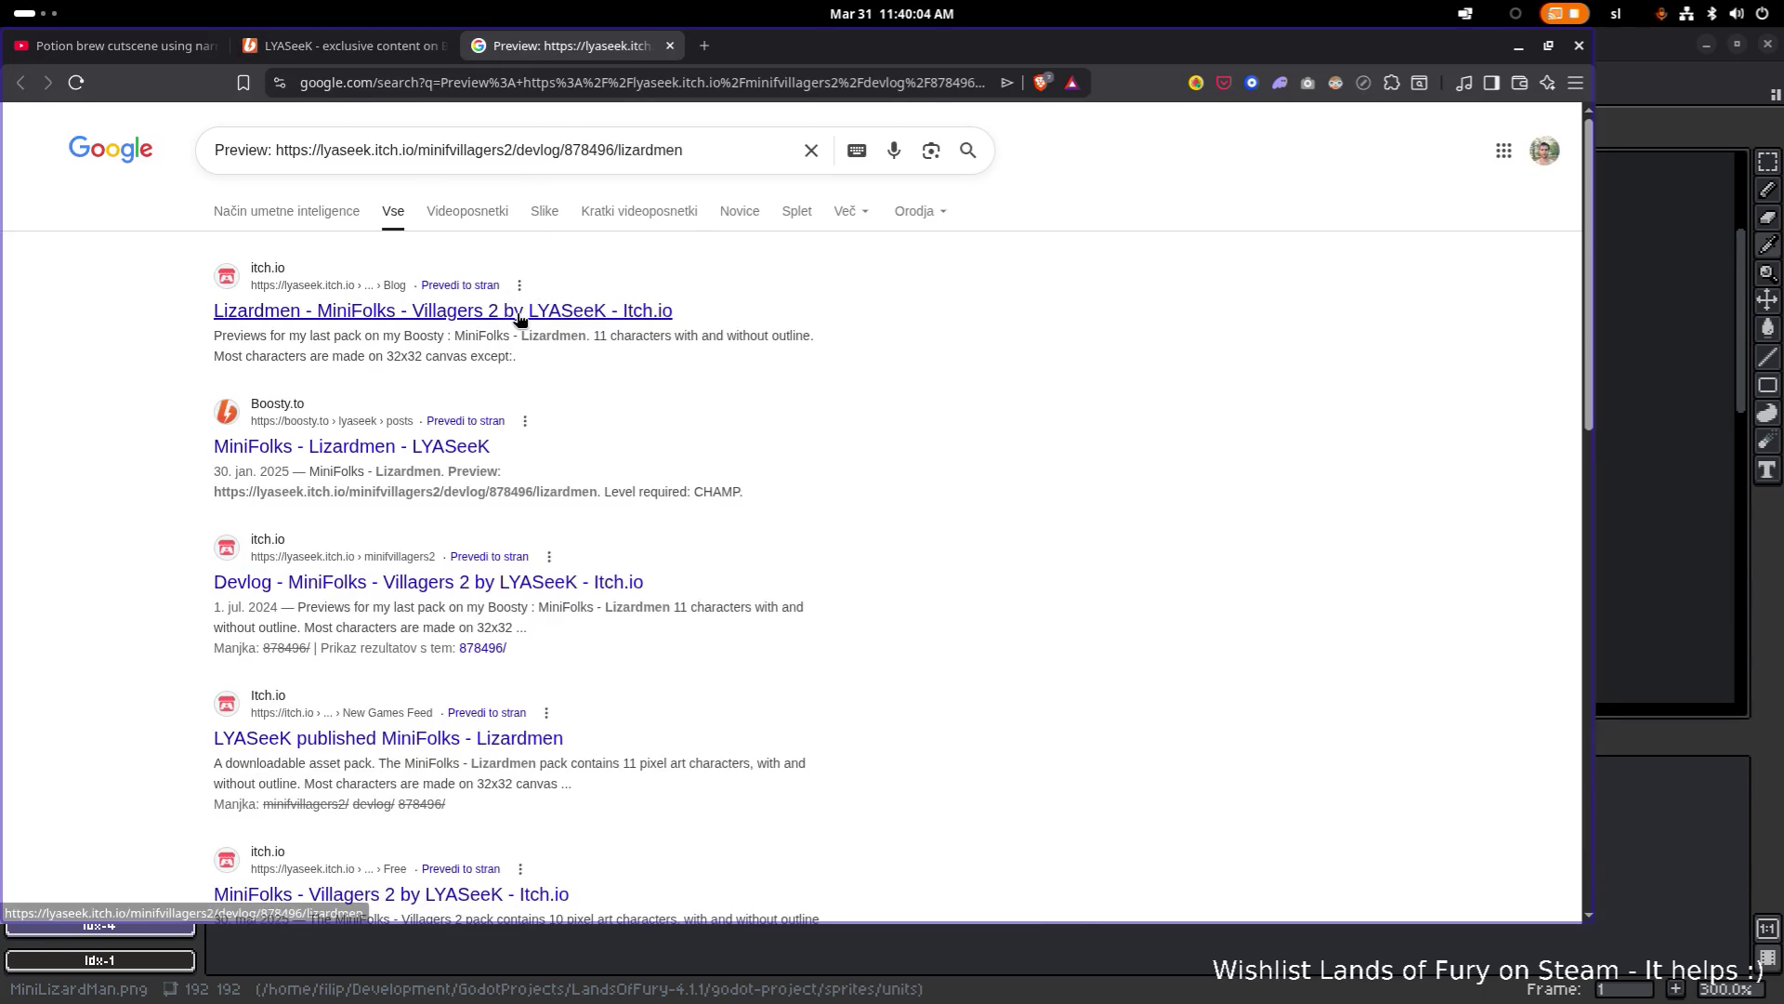
{"action": "left_click", "coordinate": [521, 312]}
Step: Zoom the Lizardmen devlog to 200% and scroll to the attack, jump, walk, hit and death previews
{"action": "scroll", "coordinate": [651, 391], "scroll_direction": "down", "scroll_amount": 10}
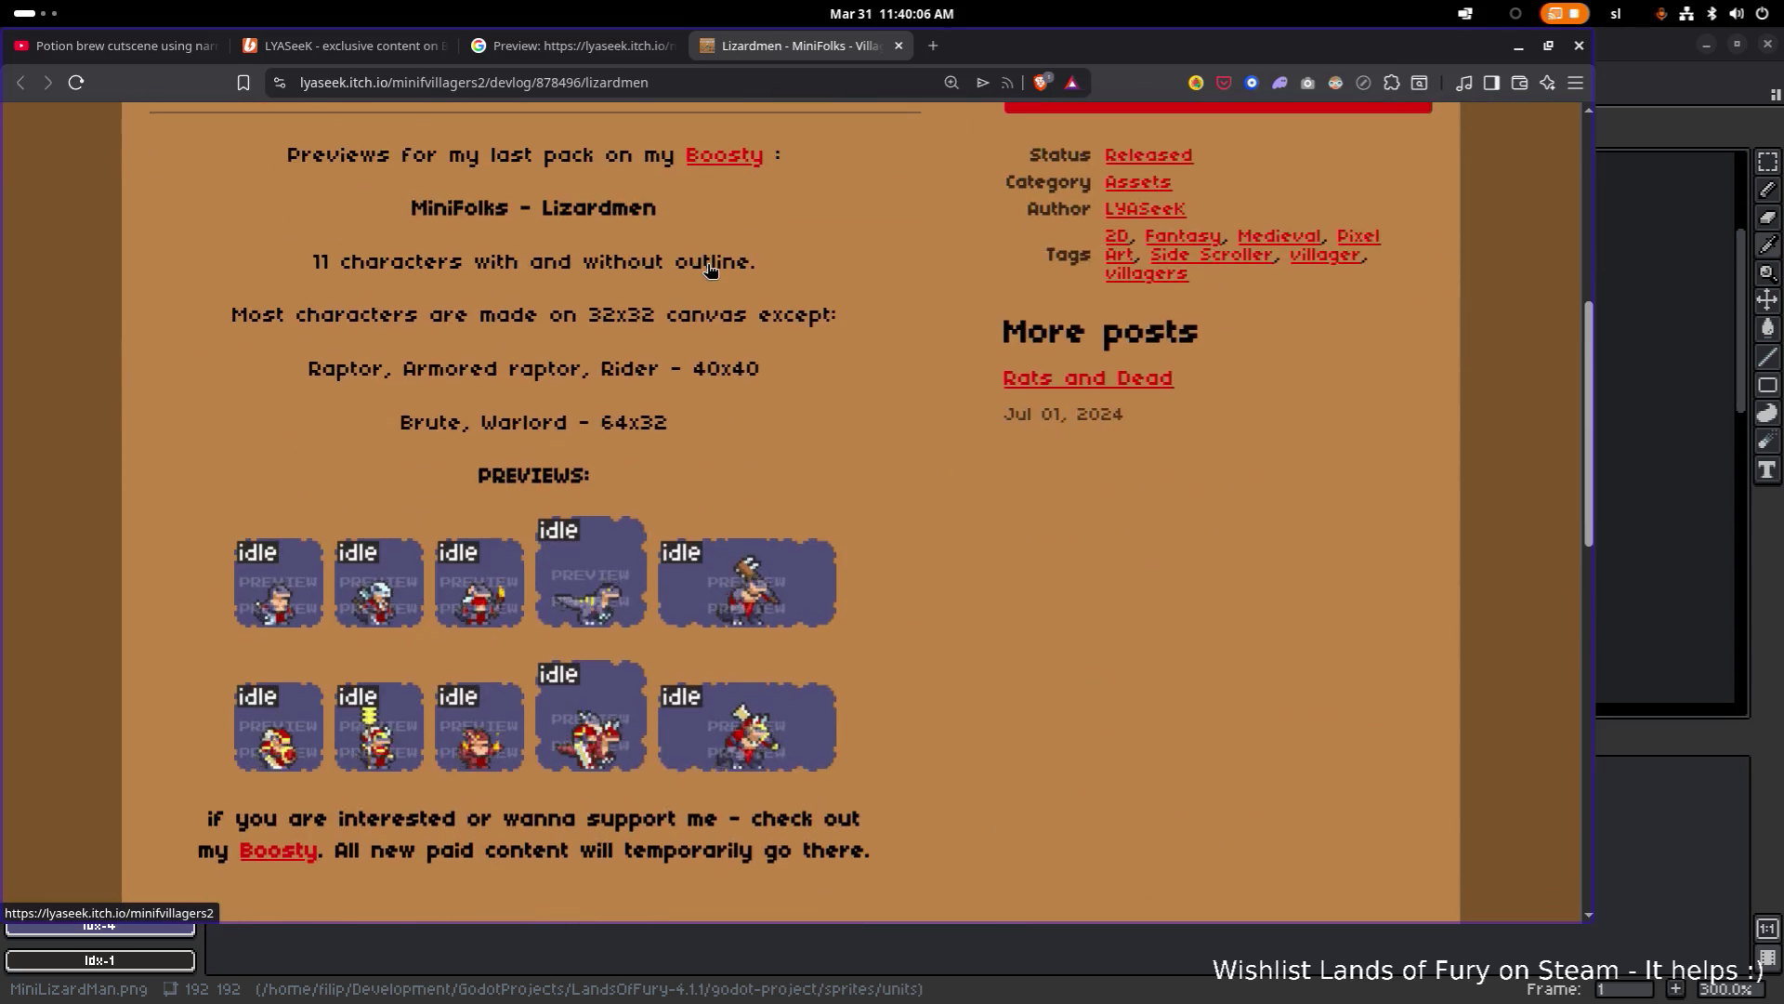
{"action": "scroll", "coordinate": [649, 387], "scroll_direction": "up", "scroll_amount": 5}
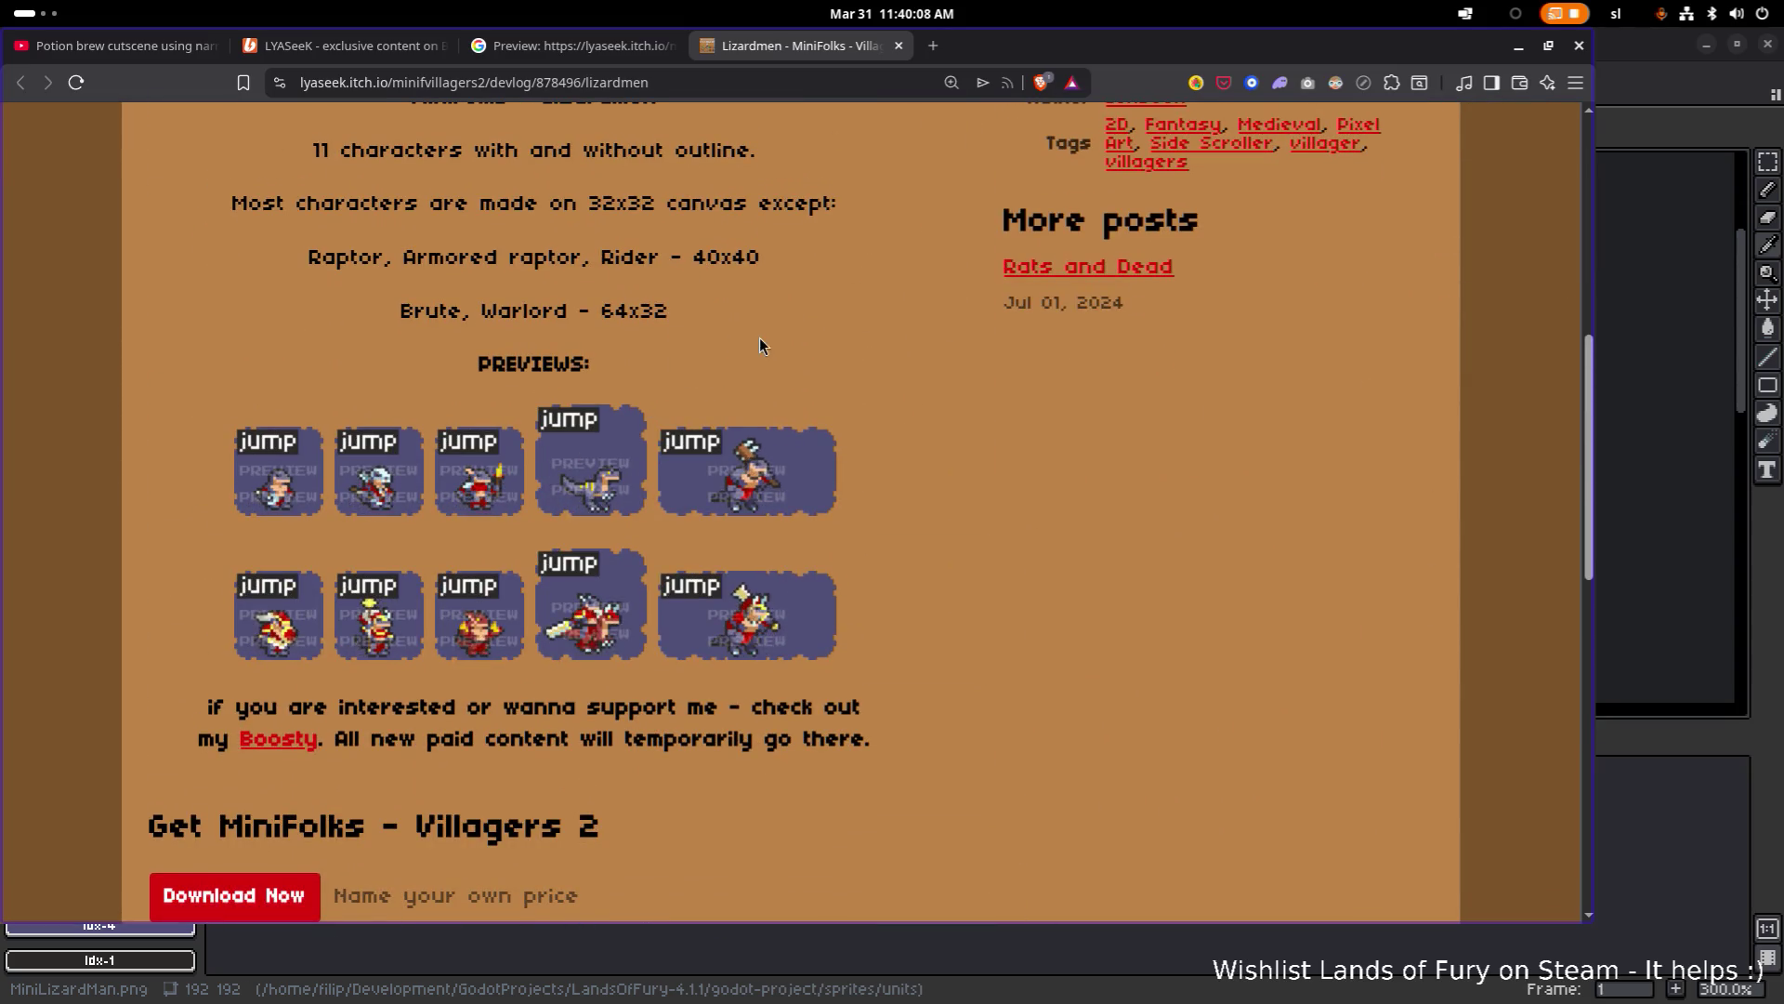
{"action": "scroll", "coordinate": [691, 370], "scroll_direction": "up", "scroll_amount": 2, "text": "ctrl"}
{"action": "scroll", "coordinate": [691, 370], "scroll_direction": "down", "scroll_amount": 3}
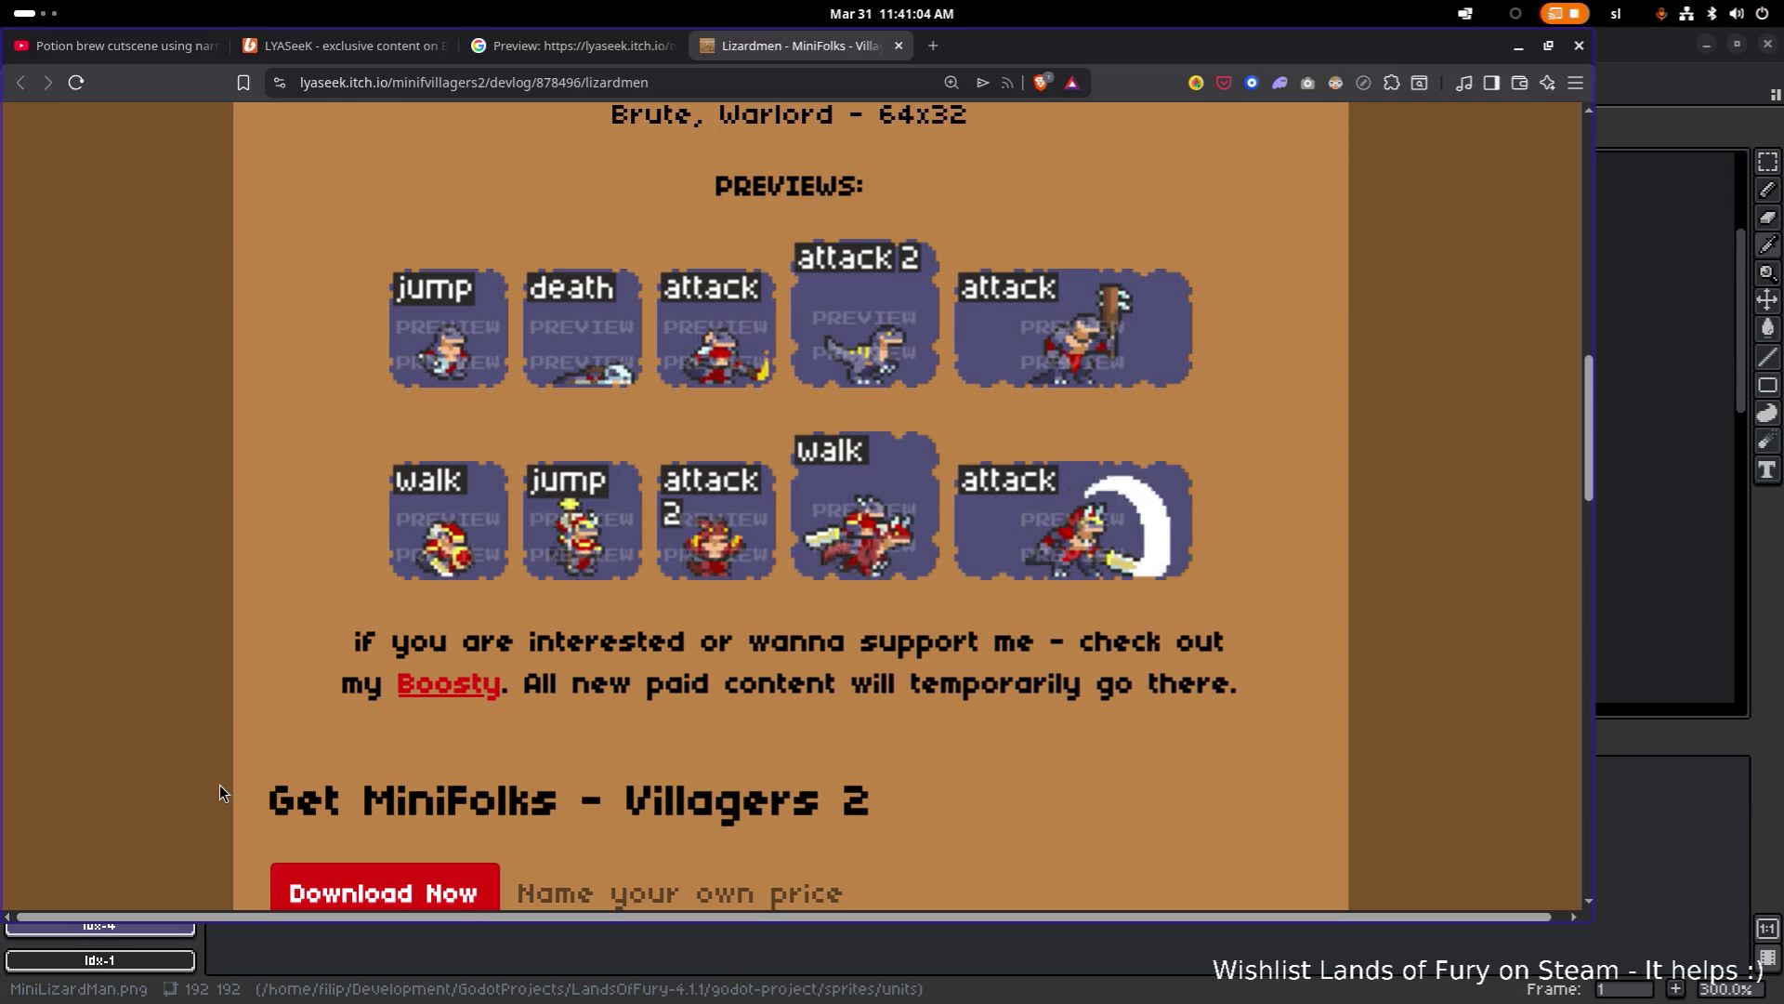
{"action": "scroll", "coordinate": [836, 549], "scroll_direction": "up", "scroll_amount": 1}
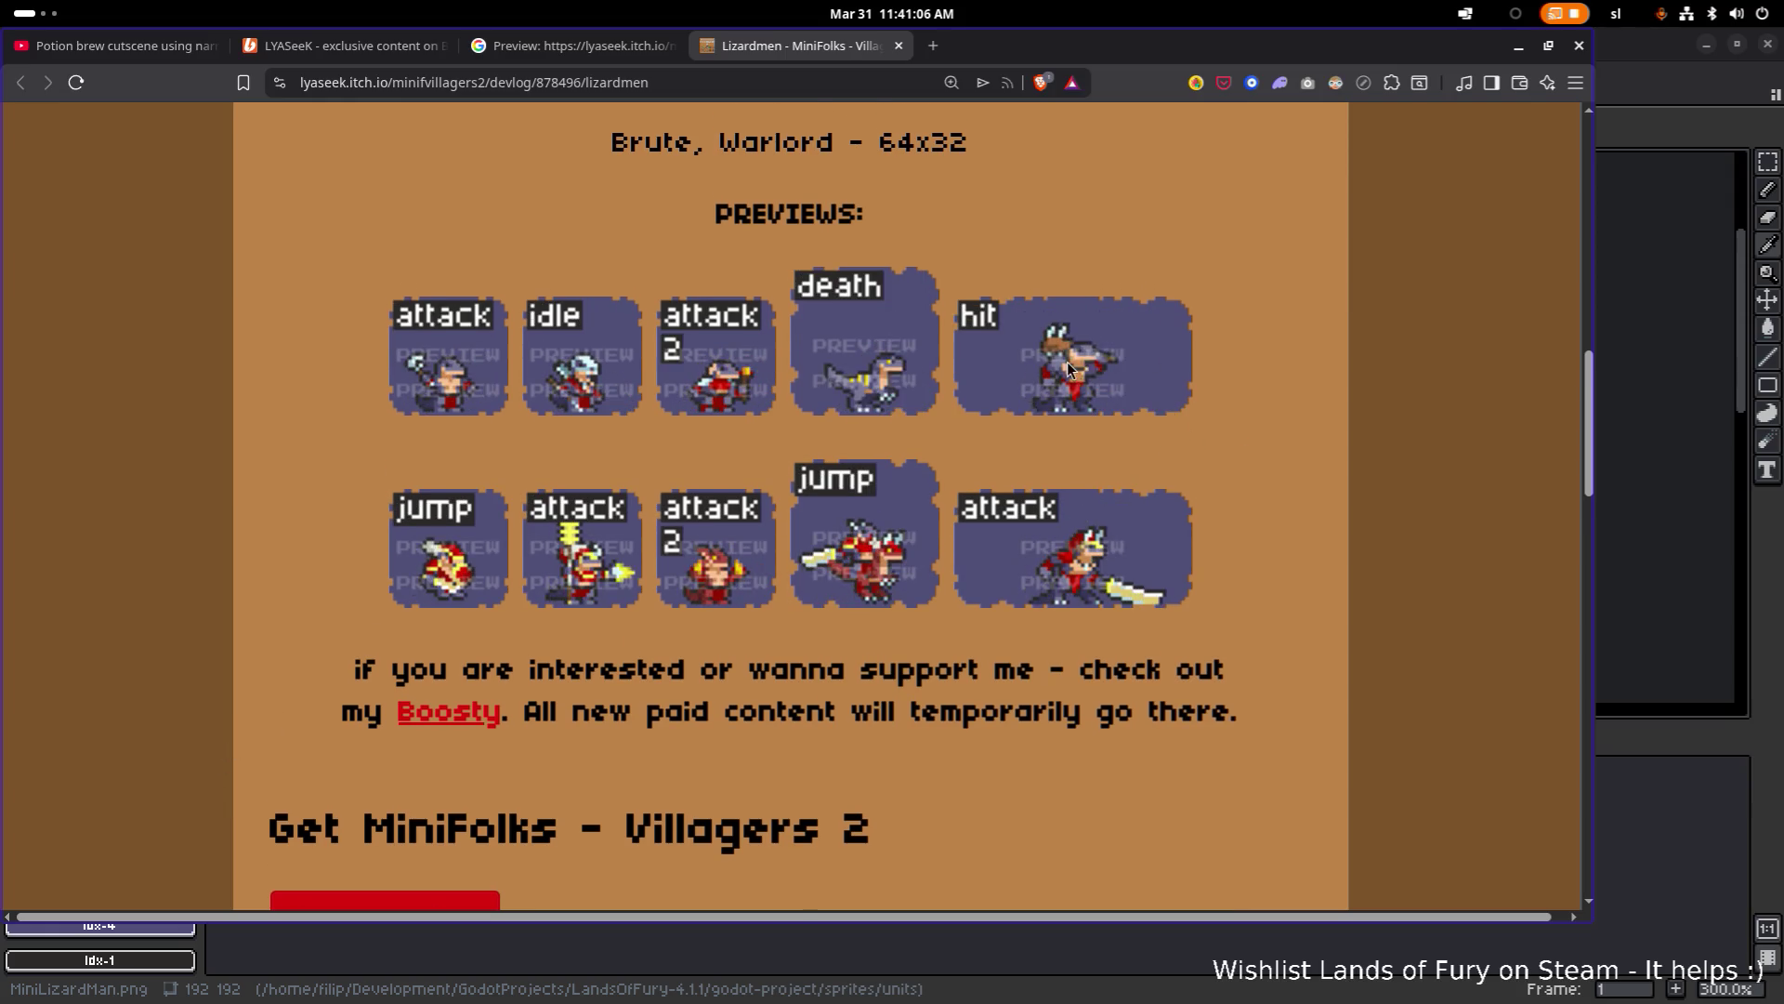
{"action": "key", "text": "alt+Tab"}
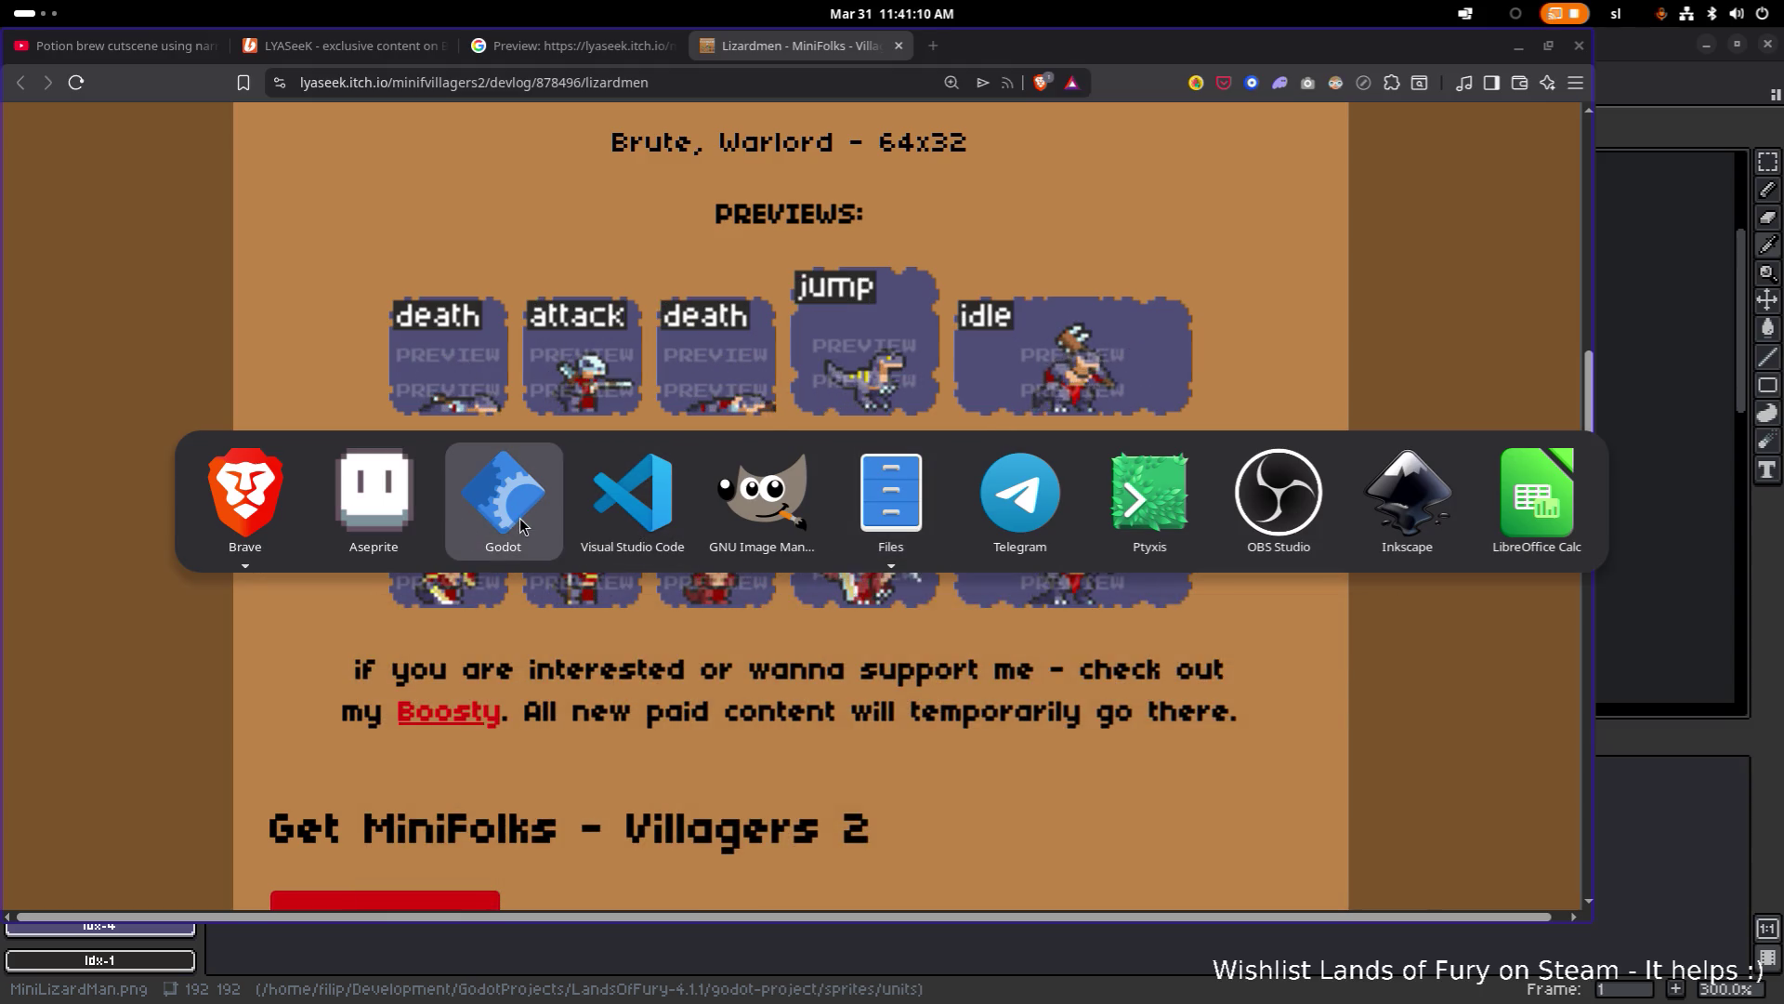
Step: In GIMP, zoom in on the orc in the Lands of Fury banner and back out
{"action": "left_click", "coordinate": [762, 497]}
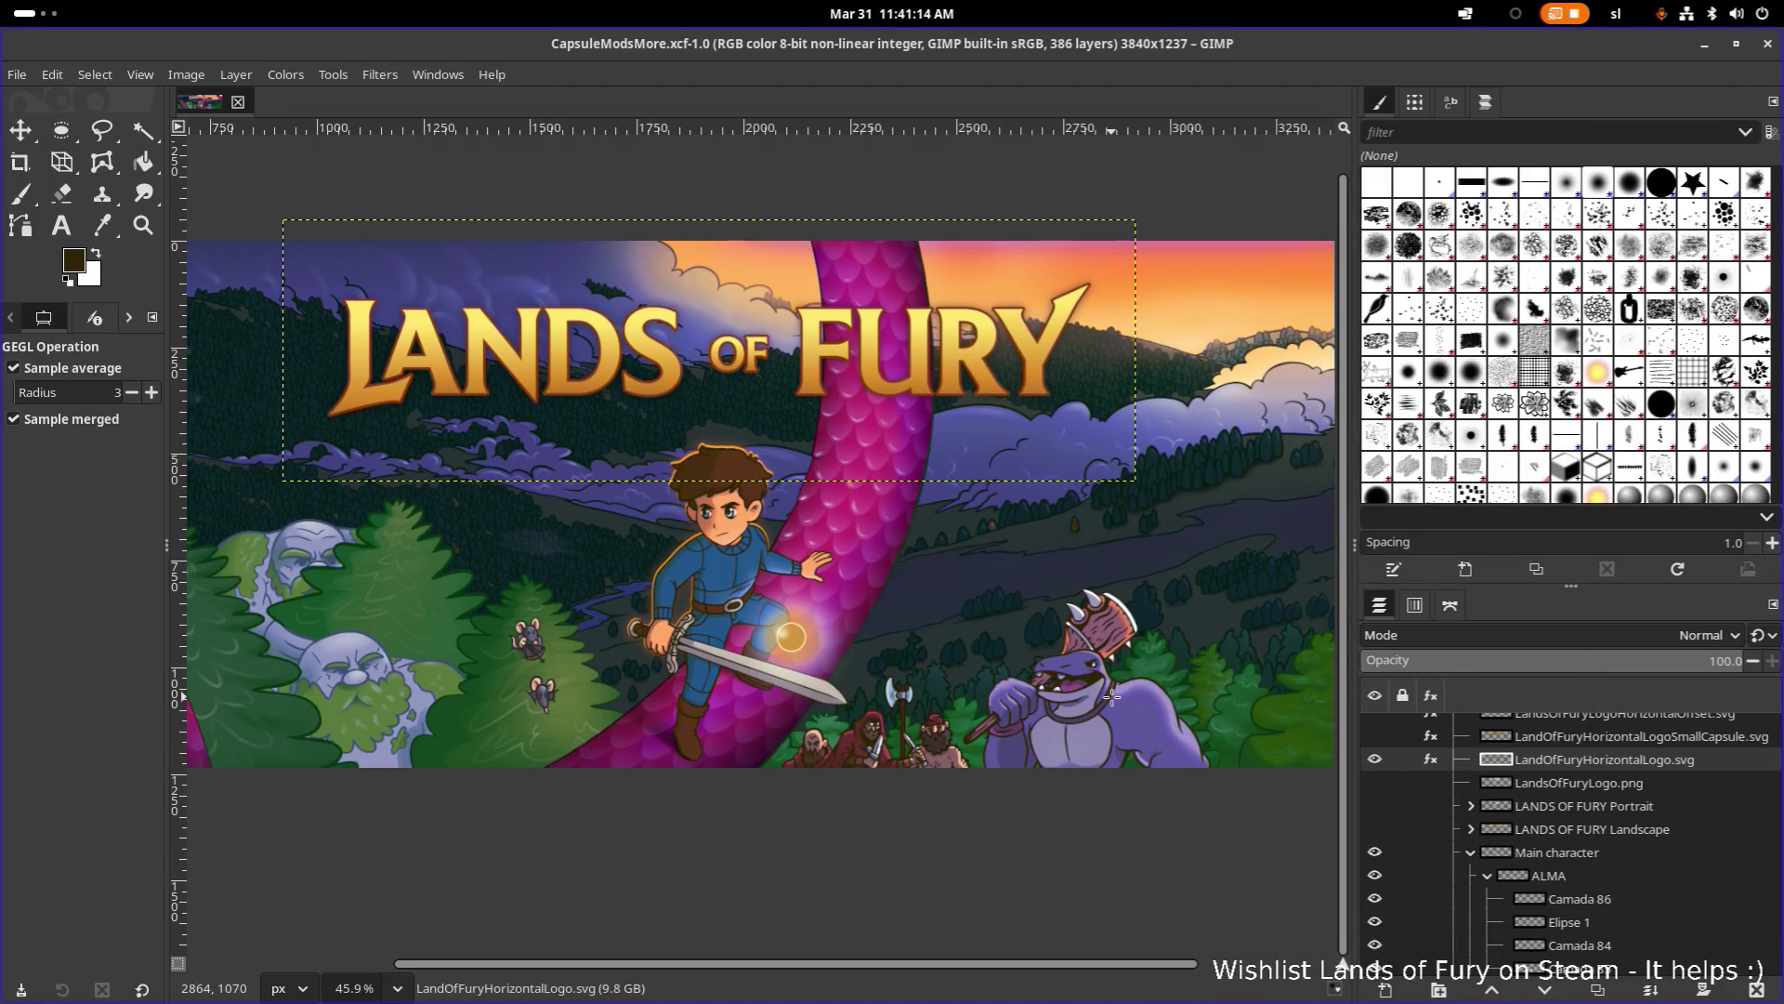
{"action": "scroll", "coordinate": [1061, 601], "scroll_direction": "up", "scroll_amount": 5}
{"action": "scroll", "coordinate": [1061, 601], "scroll_direction": "up", "scroll_amount": 5}
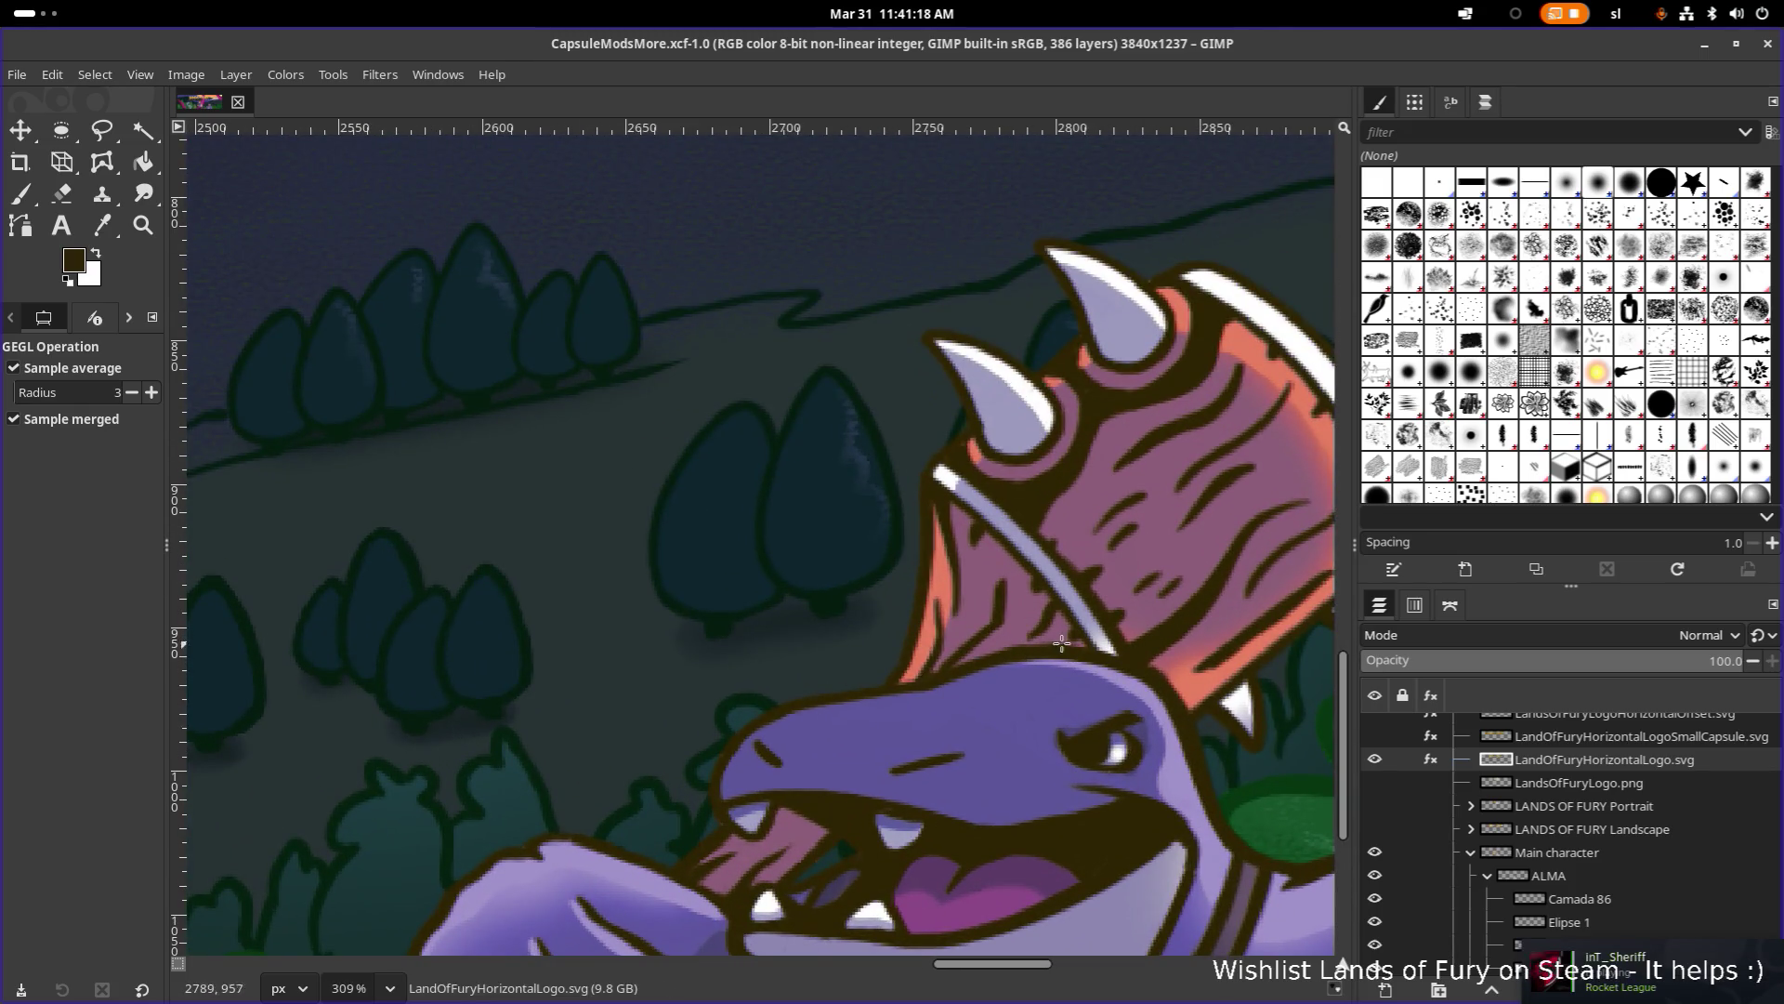
{"action": "scroll", "coordinate": [1001, 788], "scroll_direction": "down", "scroll_amount": 9}
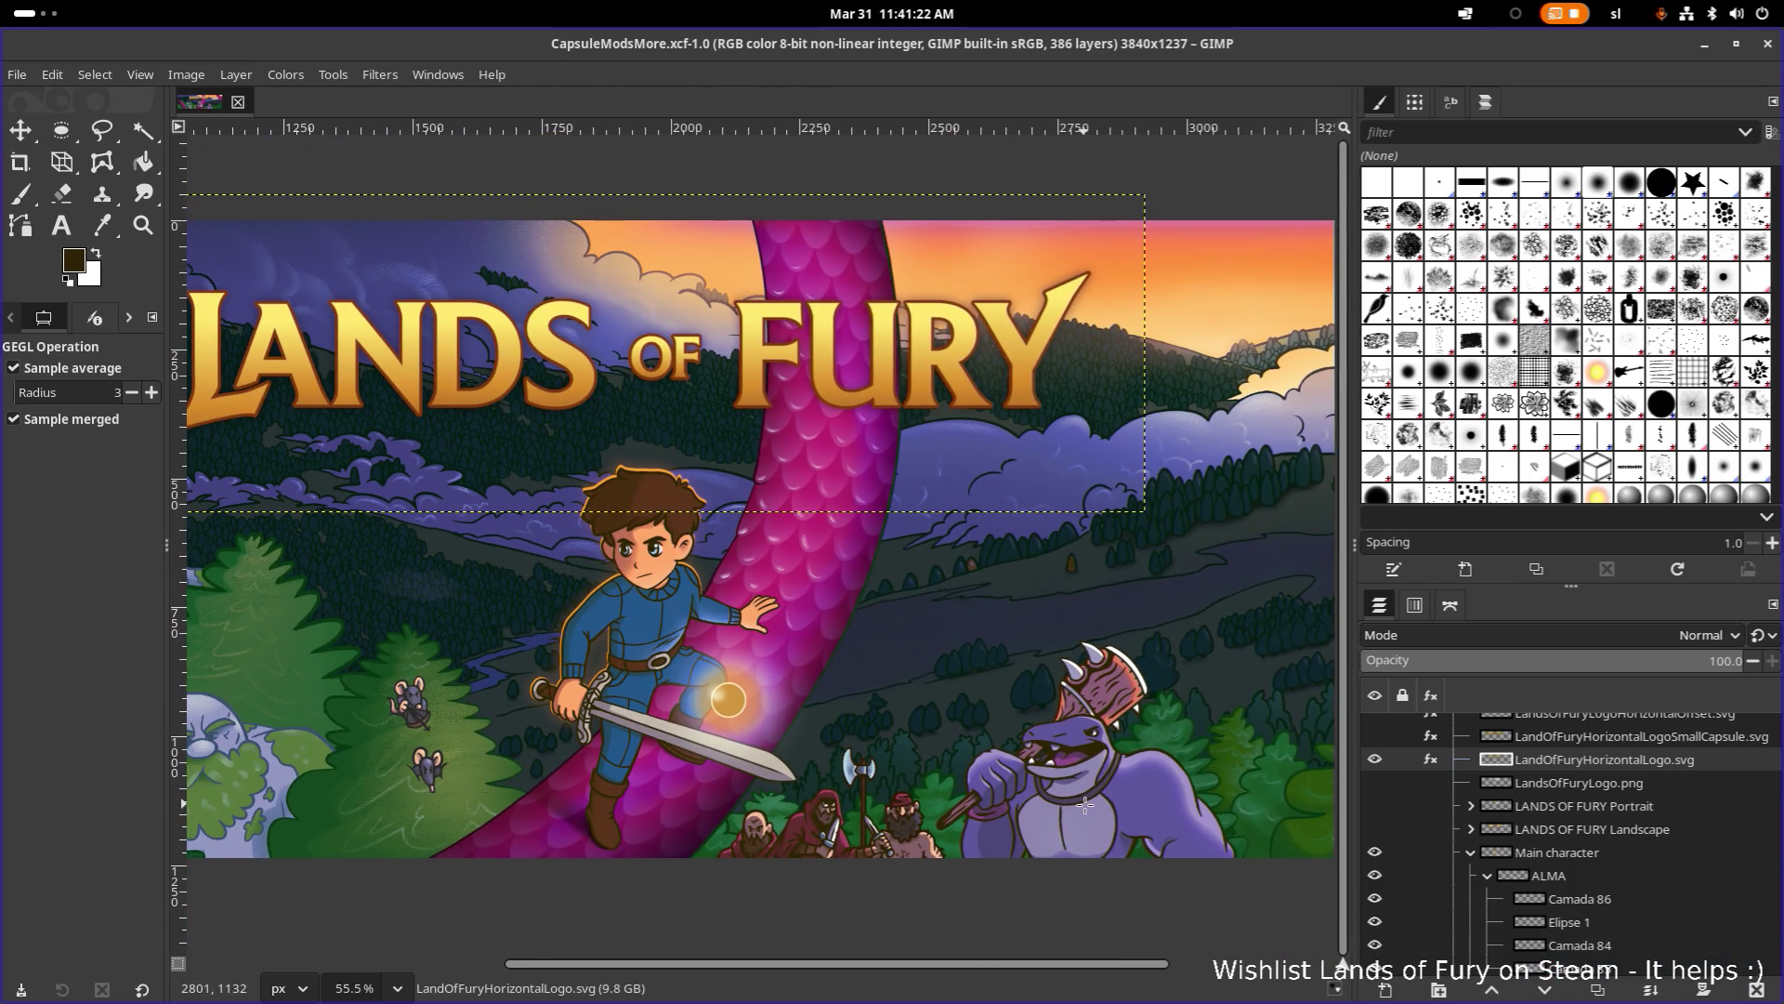
{"action": "scroll", "coordinate": [1084, 805], "scroll_direction": "up", "scroll_amount": 2}
Step: Cycle through Brave, GIMP and Aseprite, ending back on the itch.io Lizardmen previews
{"action": "key", "text": "alt+Tab"}
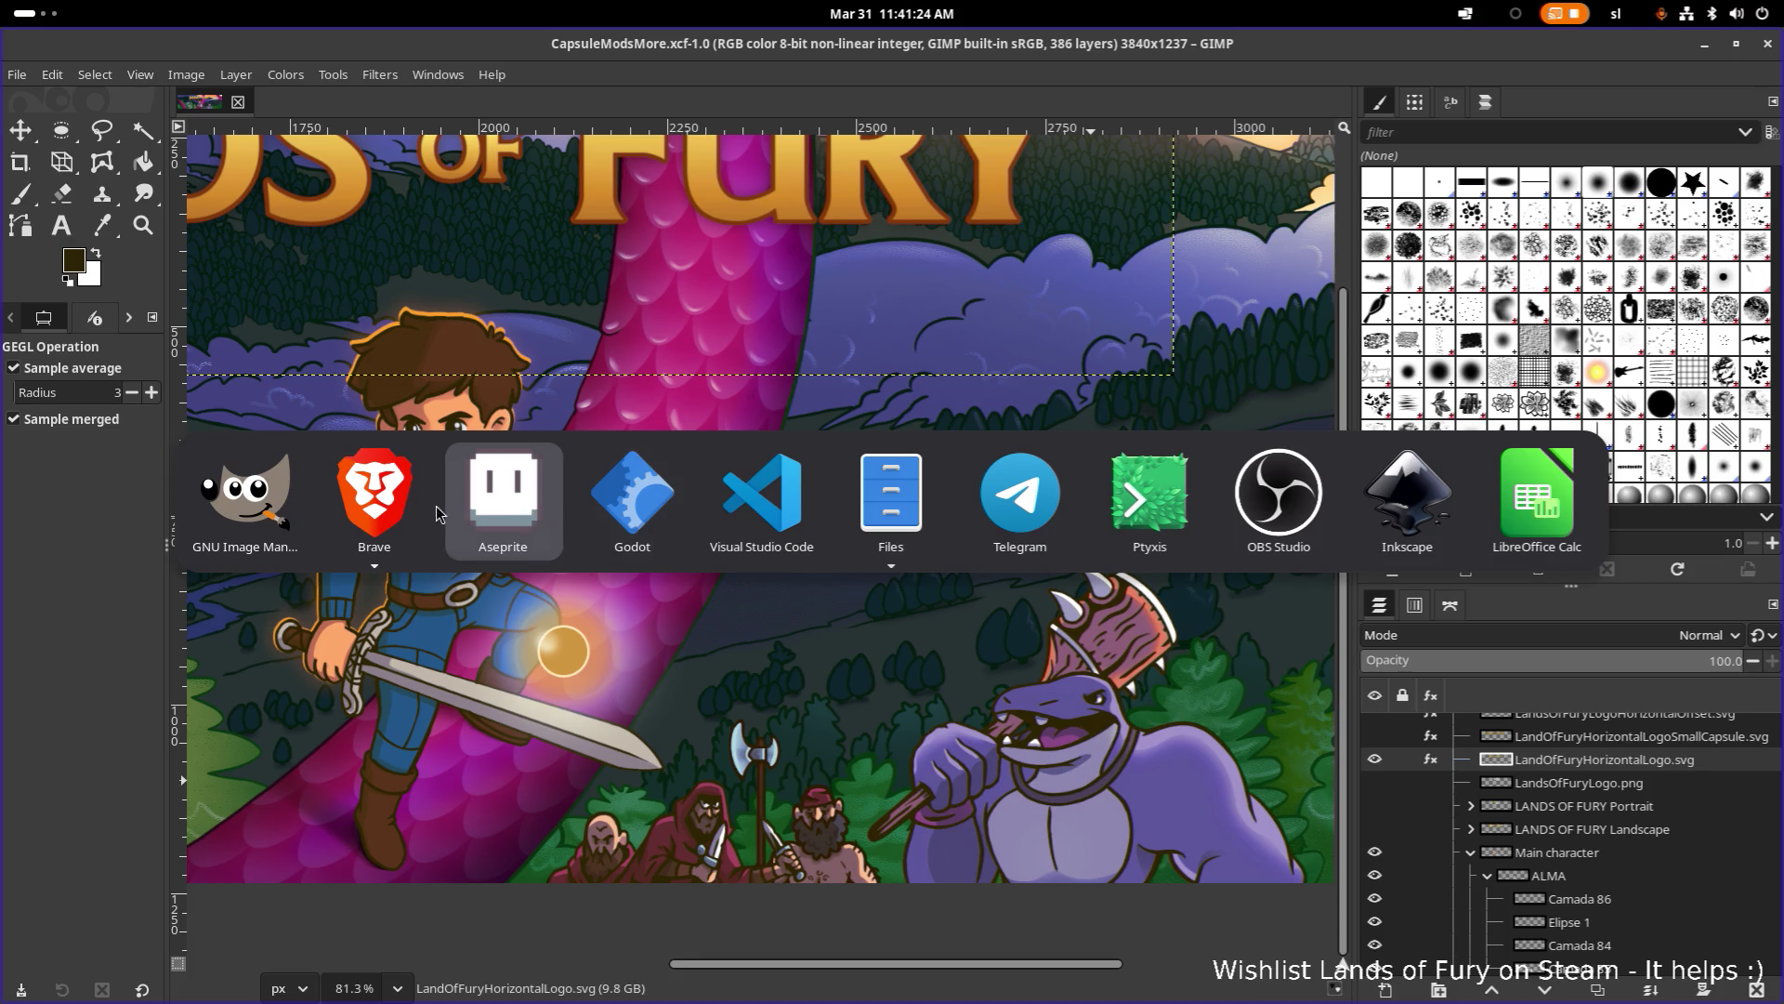
{"action": "left_click", "coordinate": [394, 514]}
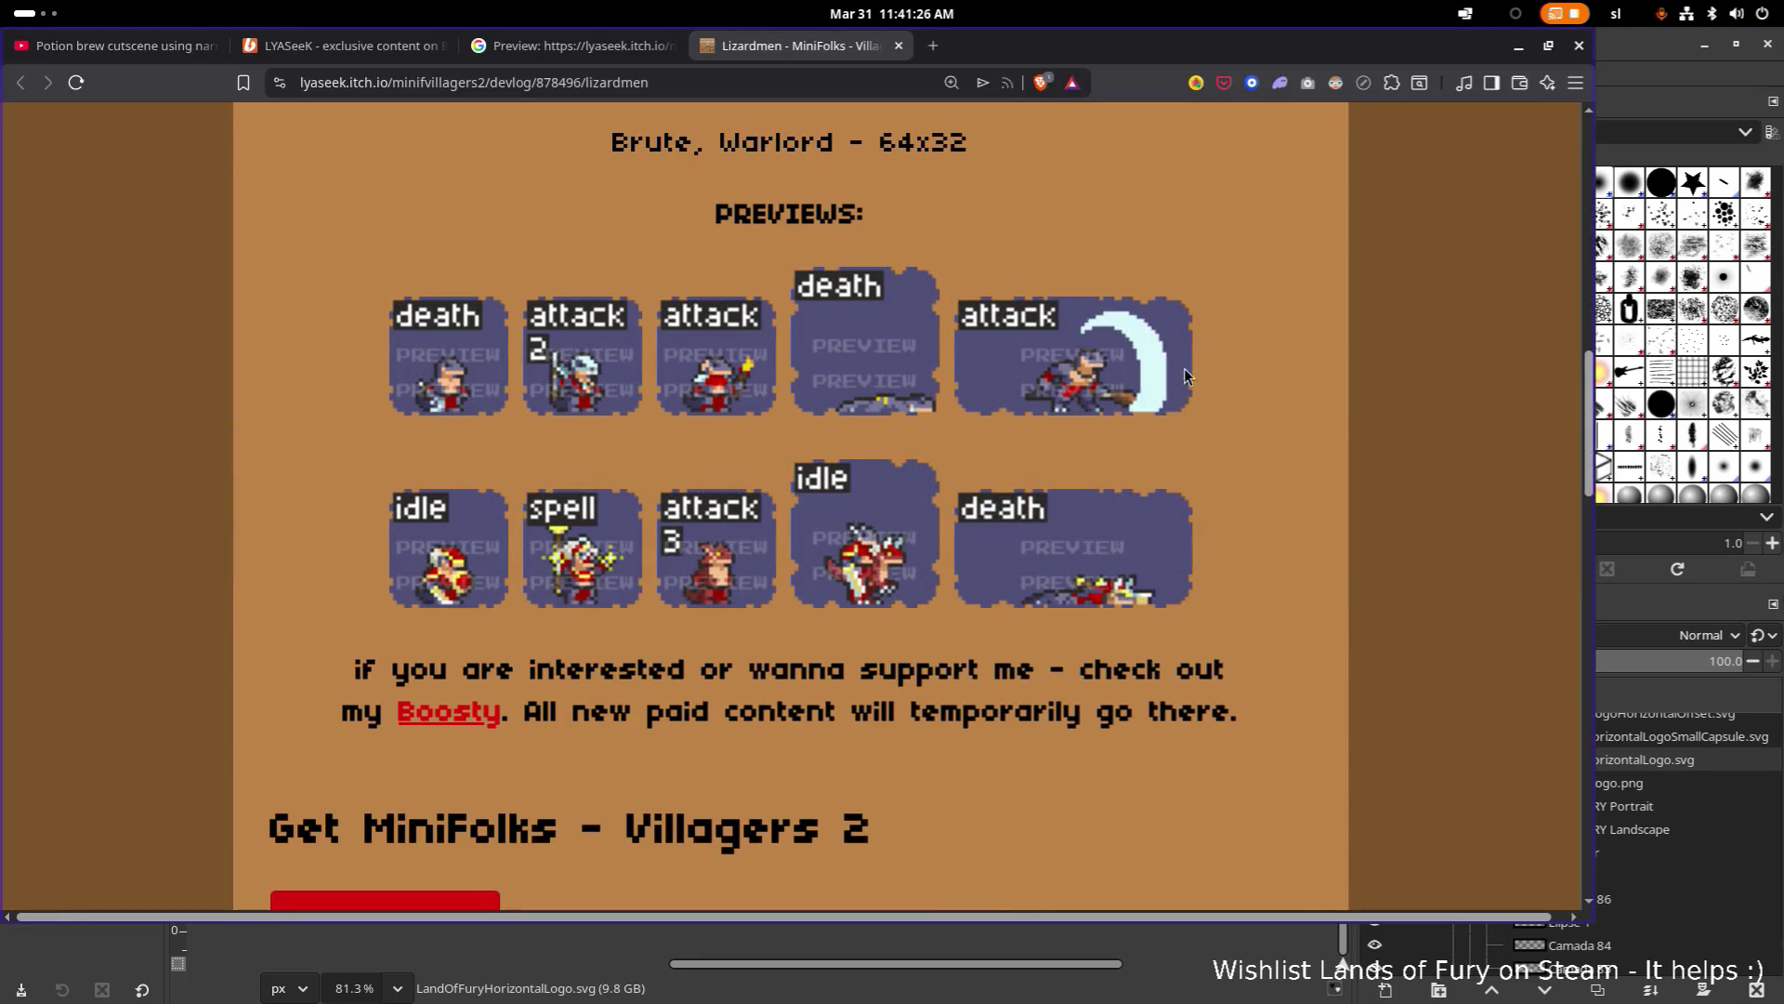
{"action": "key", "text": "alt+Tab"}
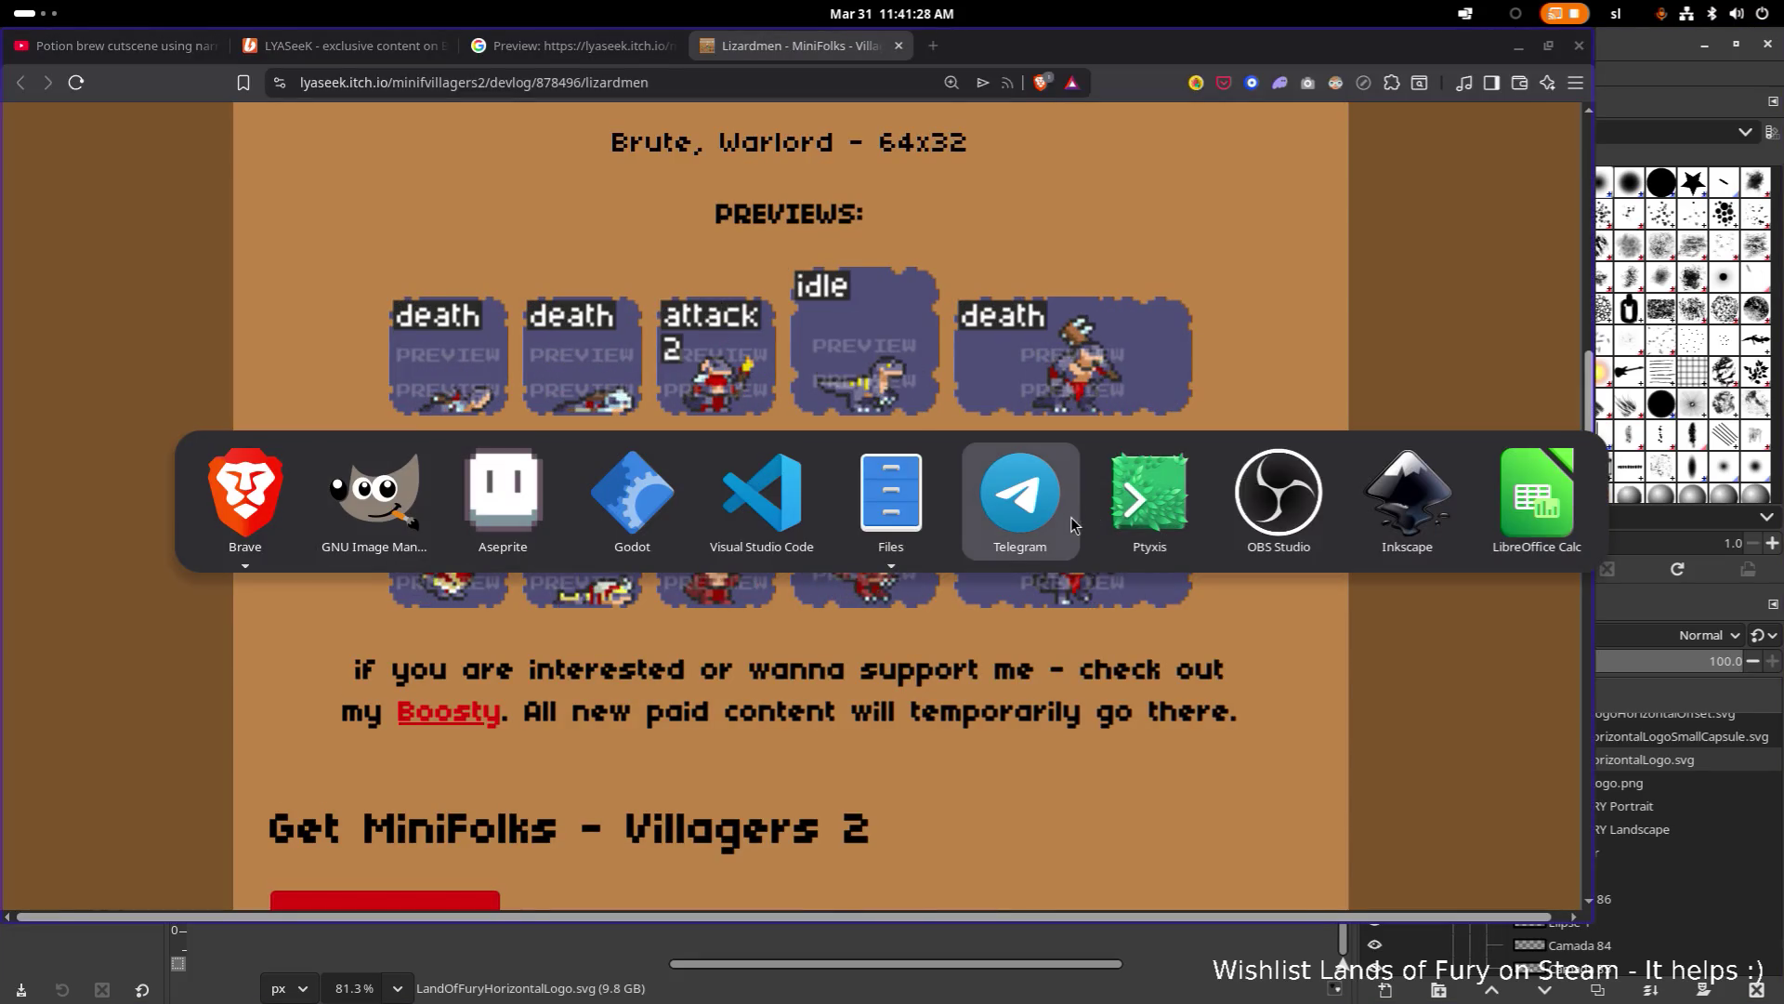
{"action": "left_click", "coordinate": [390, 522]}
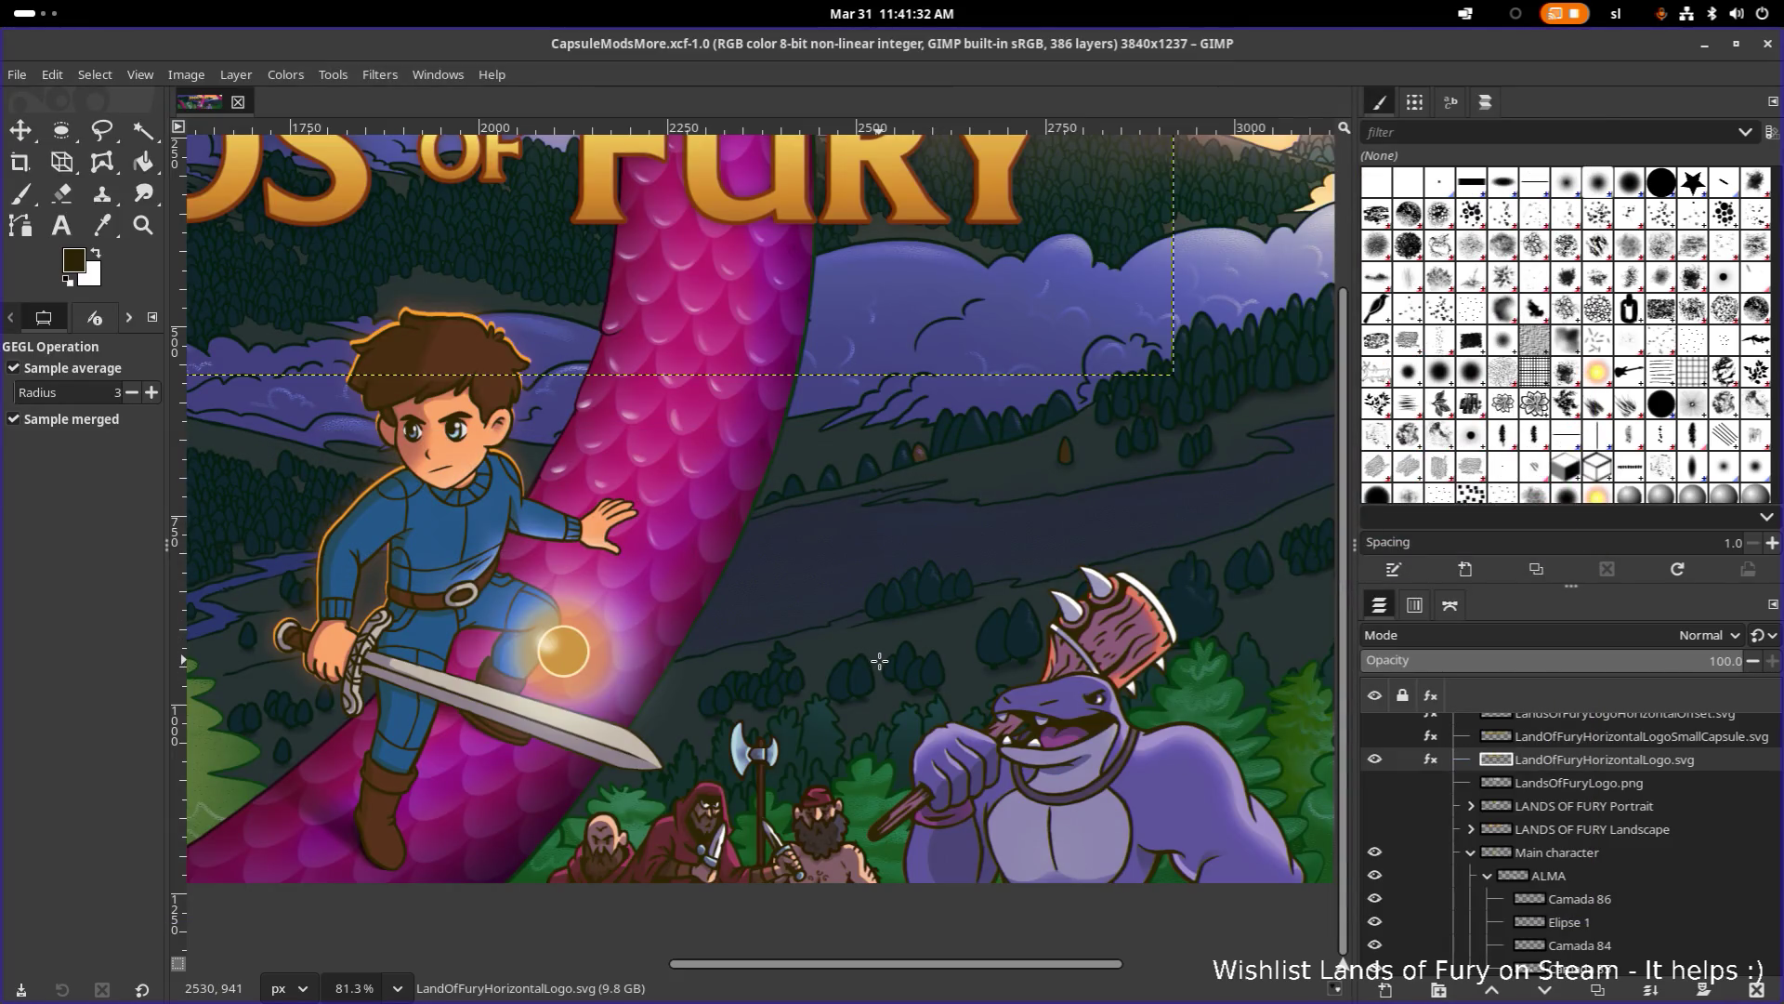
{"action": "key", "text": "alt+Tab"}
{"action": "left_click", "coordinate": [514, 502]}
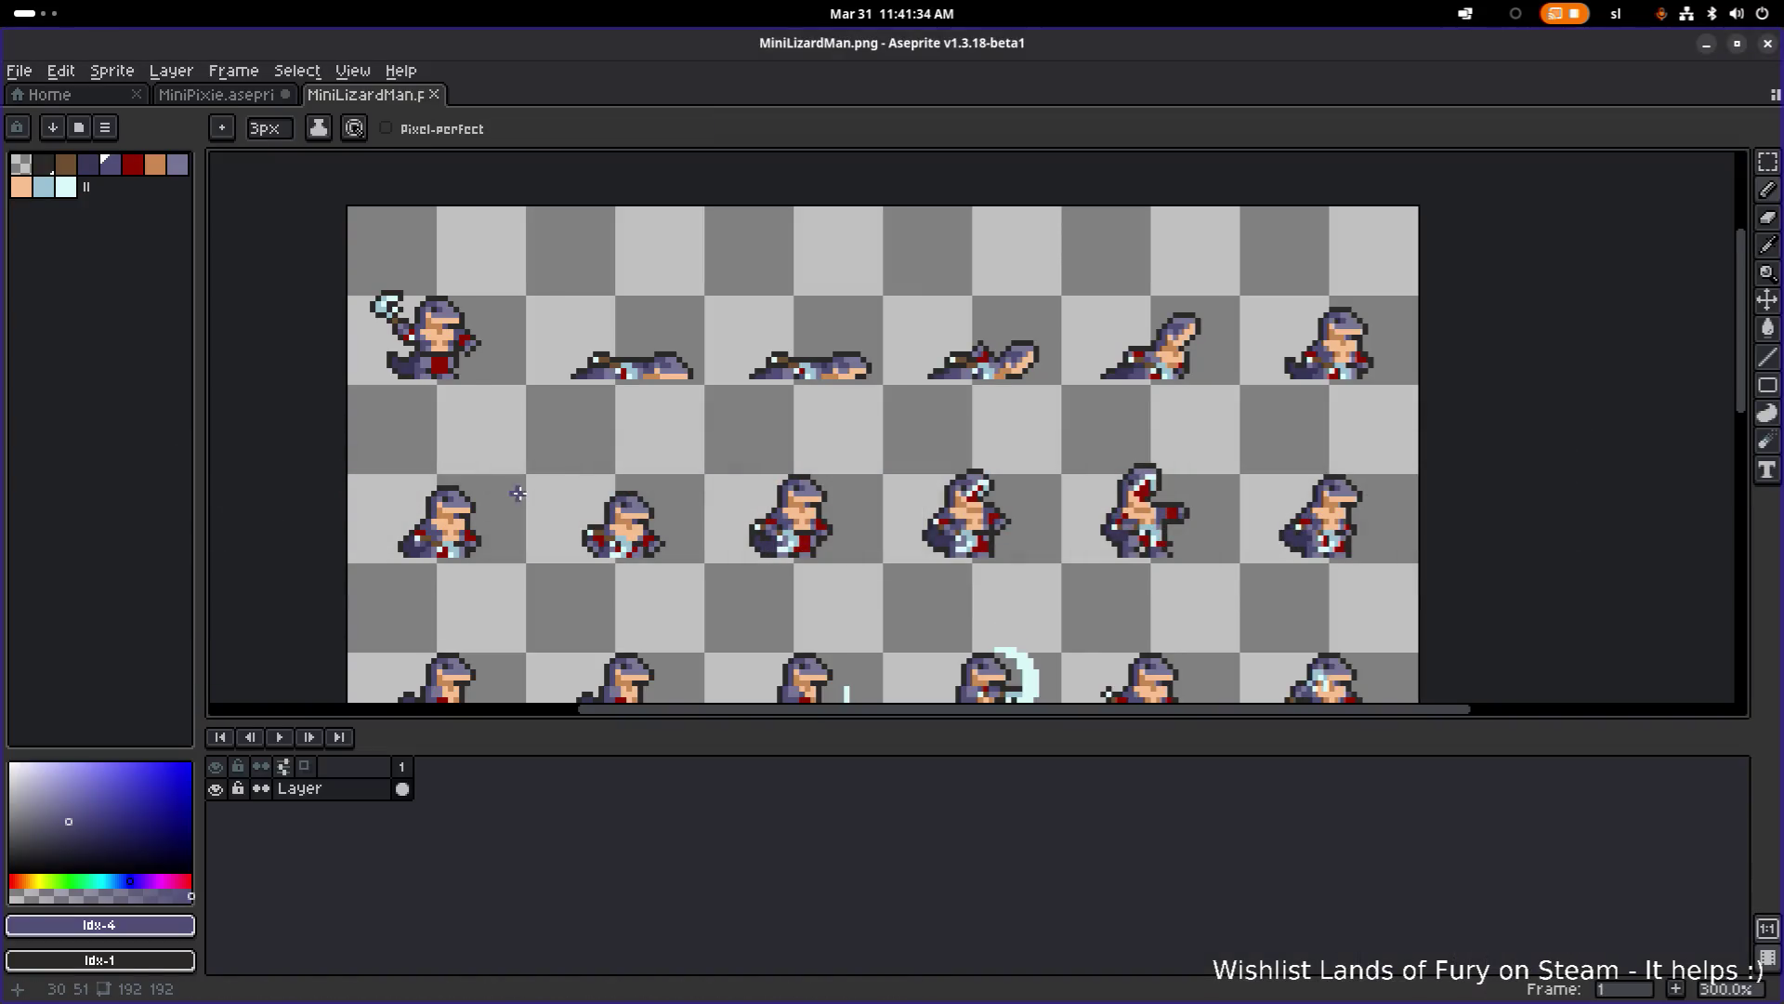
{"action": "key", "text": "alt+Tab"}
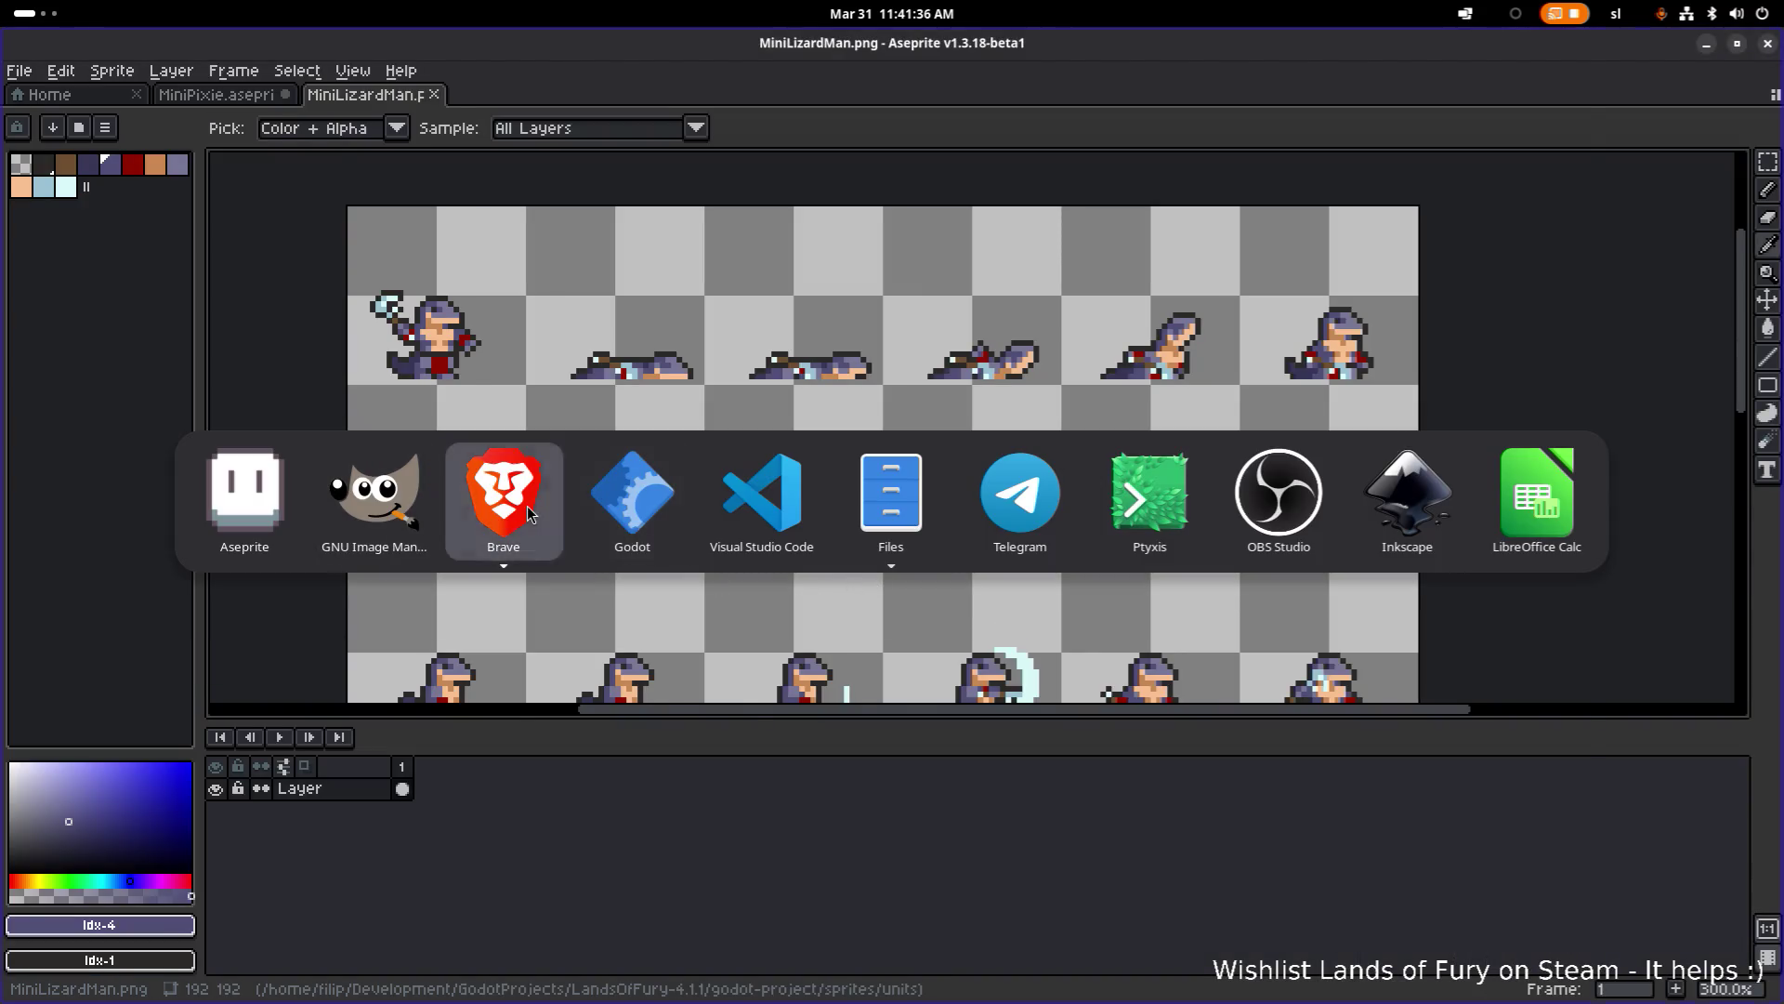
{"action": "left_click", "coordinate": [527, 506]}
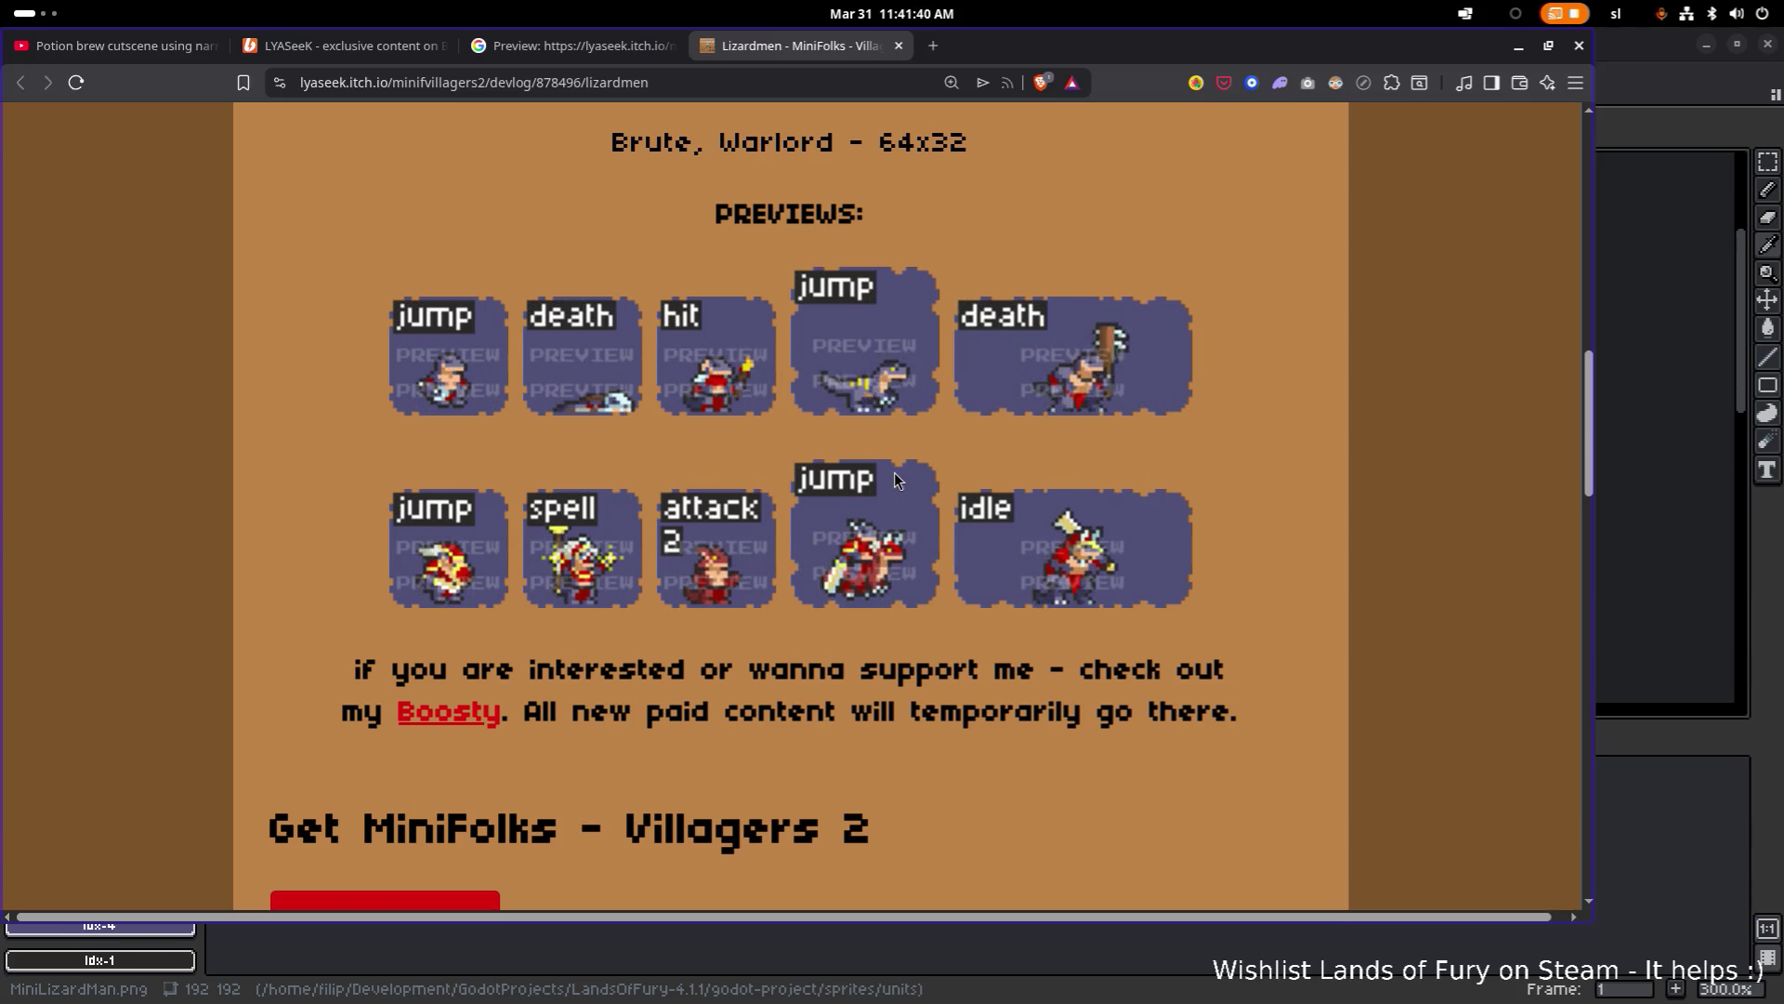
{"action": "scroll", "coordinate": [894, 472], "scroll_direction": "down", "scroll_amount": 1}
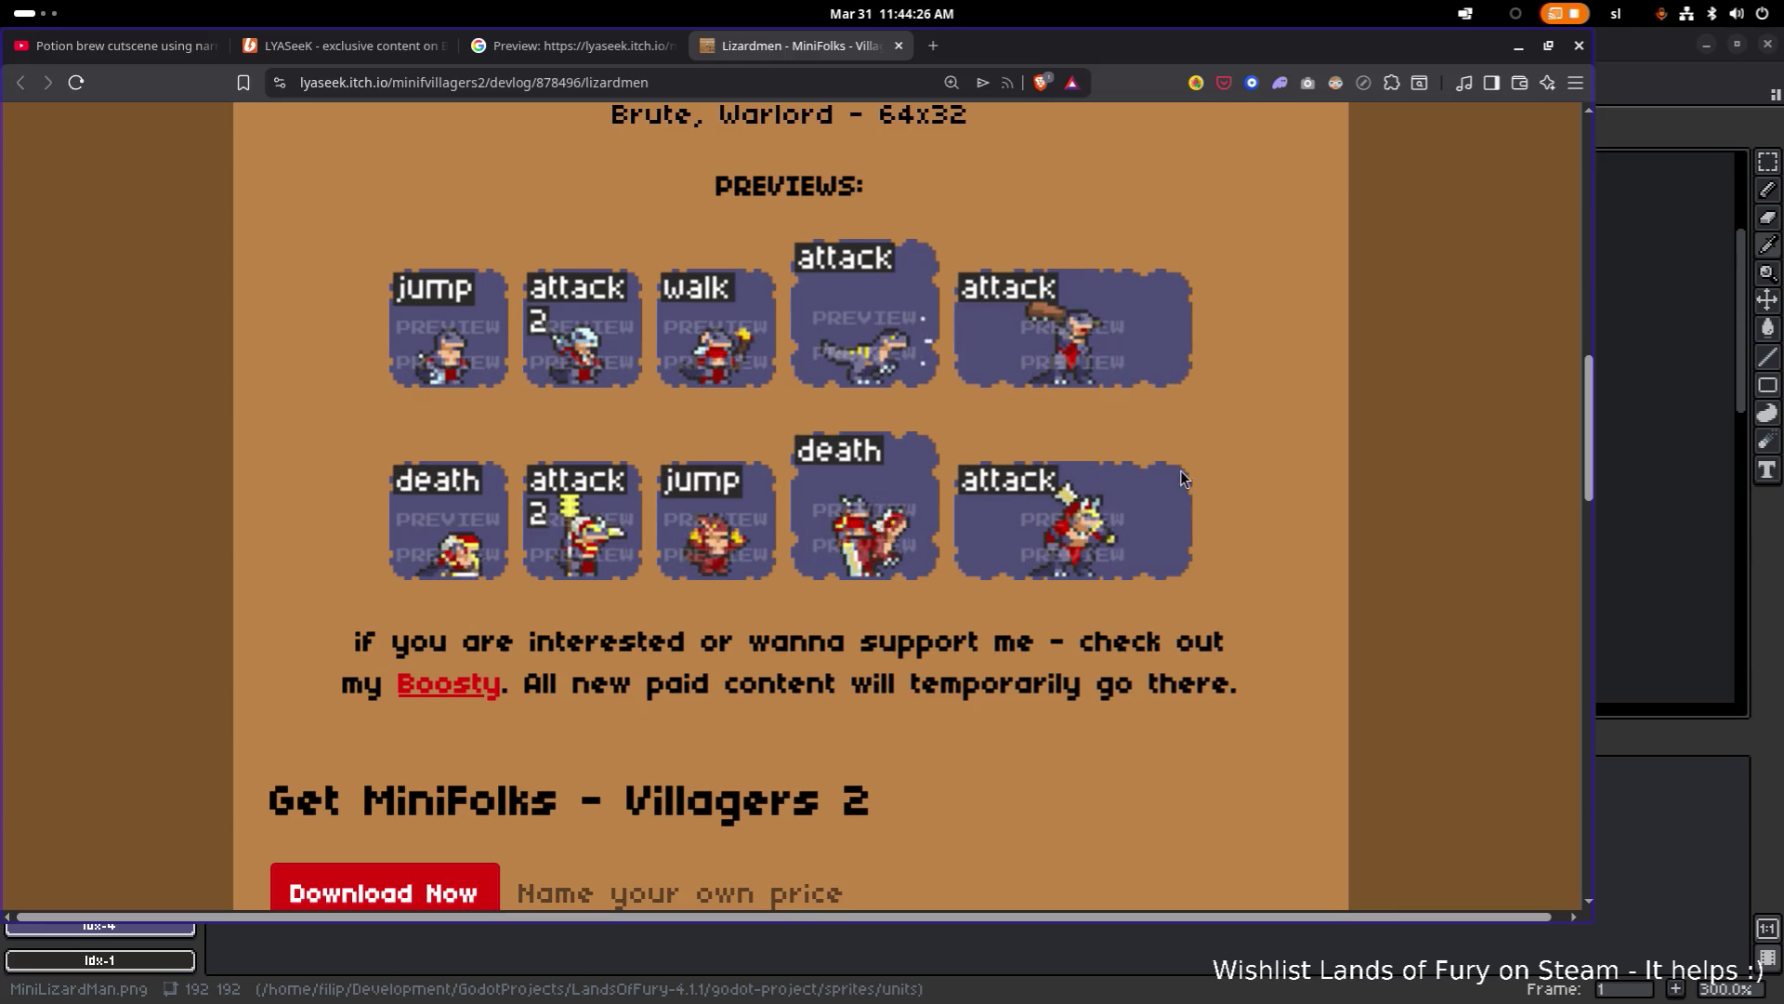
Step: Scroll through the Lizardmen devlog's looping character previews down to the creator's Boosty note
{"action": "scroll", "coordinate": [1113, 532], "scroll_direction": "up", "scroll_amount": 1}
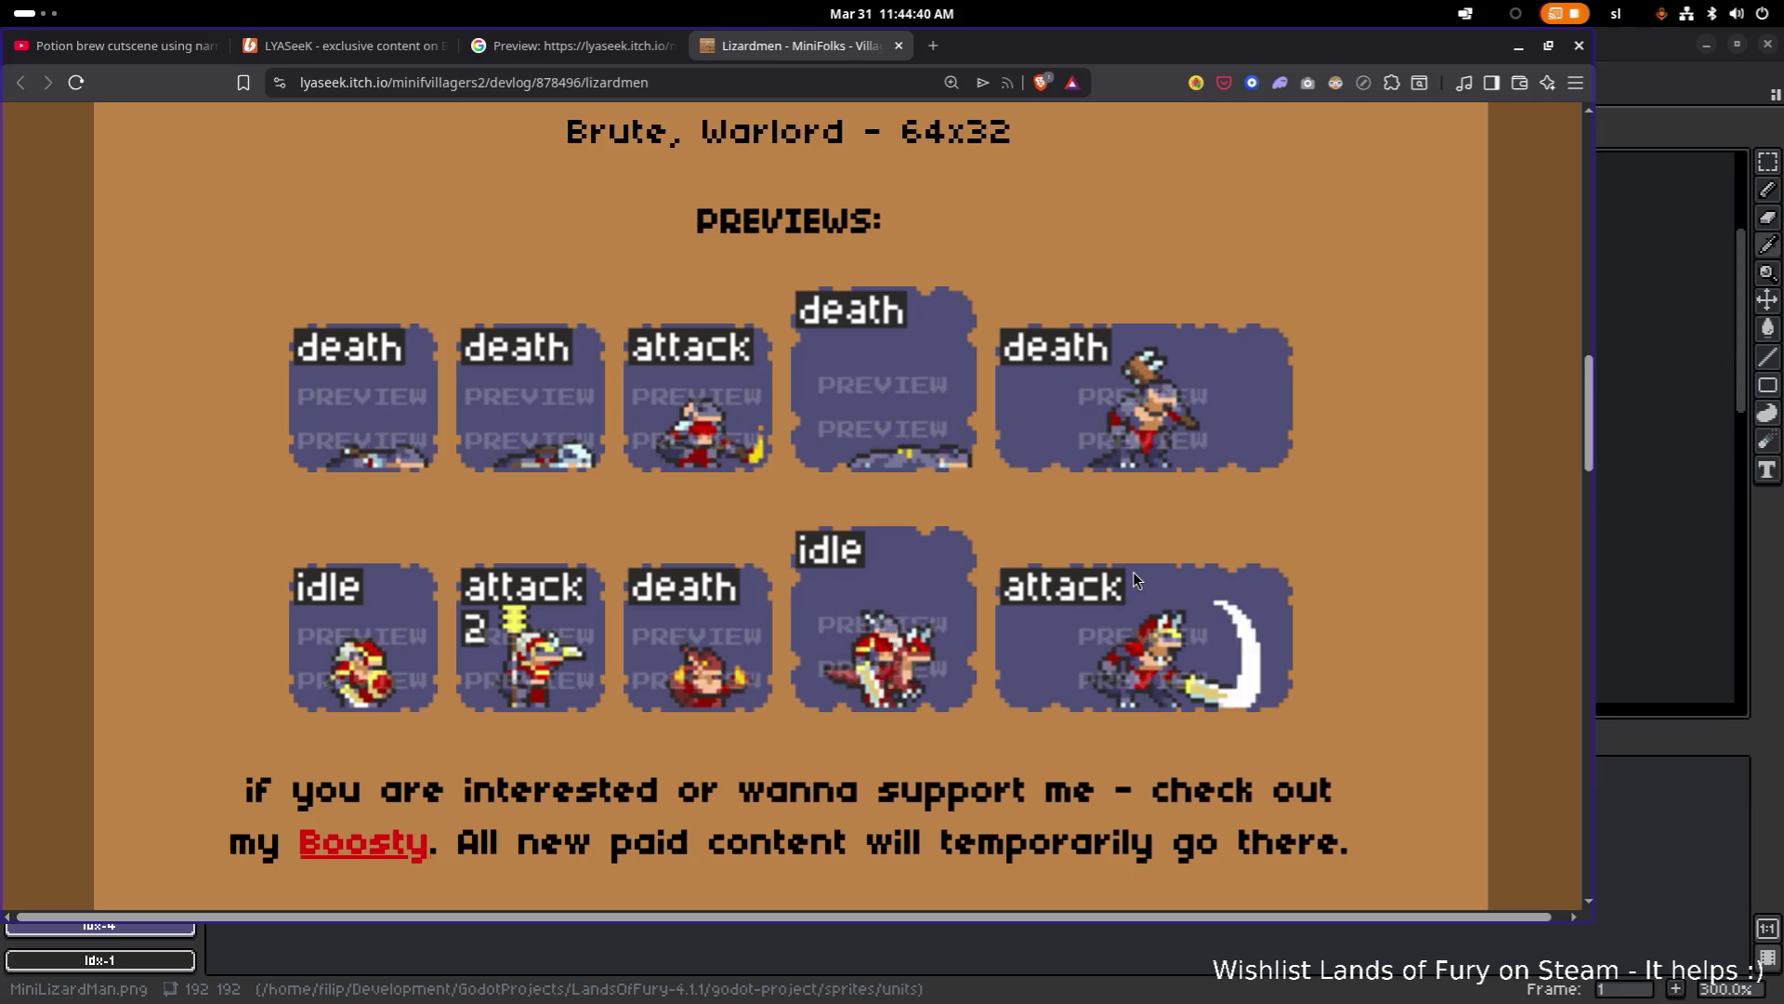
{"action": "scroll", "coordinate": [1045, 546], "scroll_direction": "down", "scroll_amount": 1}
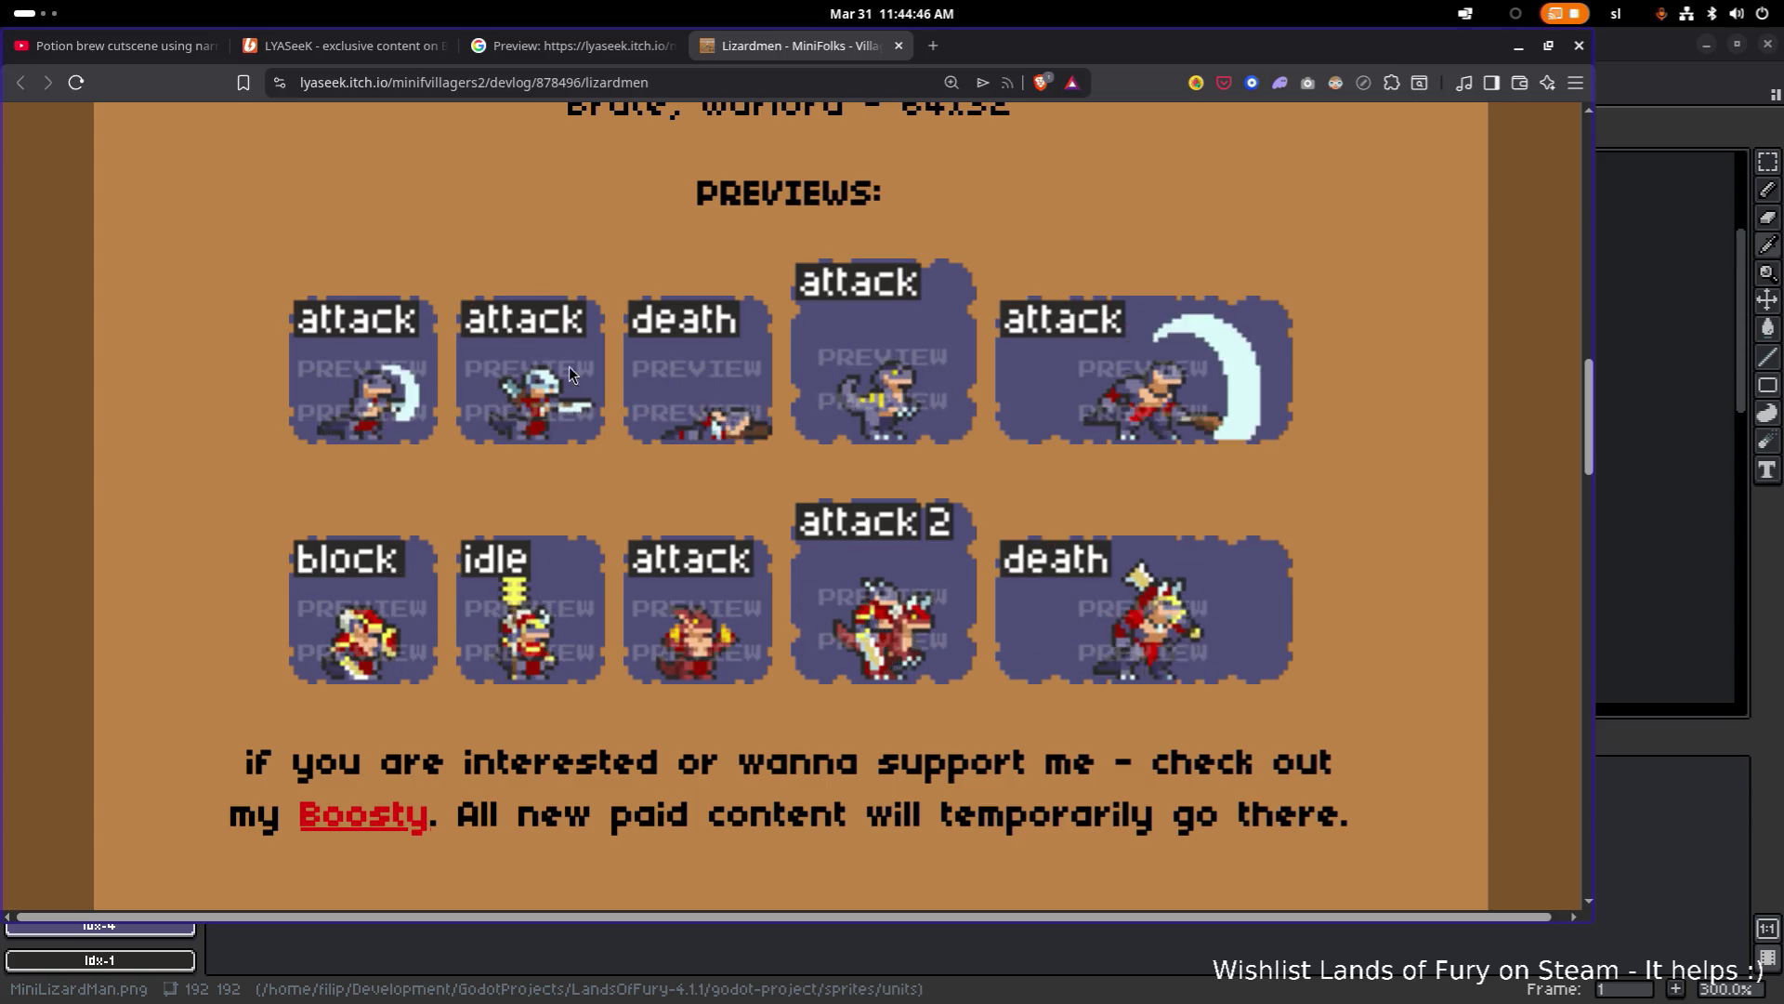
{"action": "scroll", "coordinate": [574, 383], "scroll_direction": "down", "scroll_amount": 1}
{"action": "scroll", "coordinate": [578, 382], "scroll_direction": "down", "scroll_amount": 2}
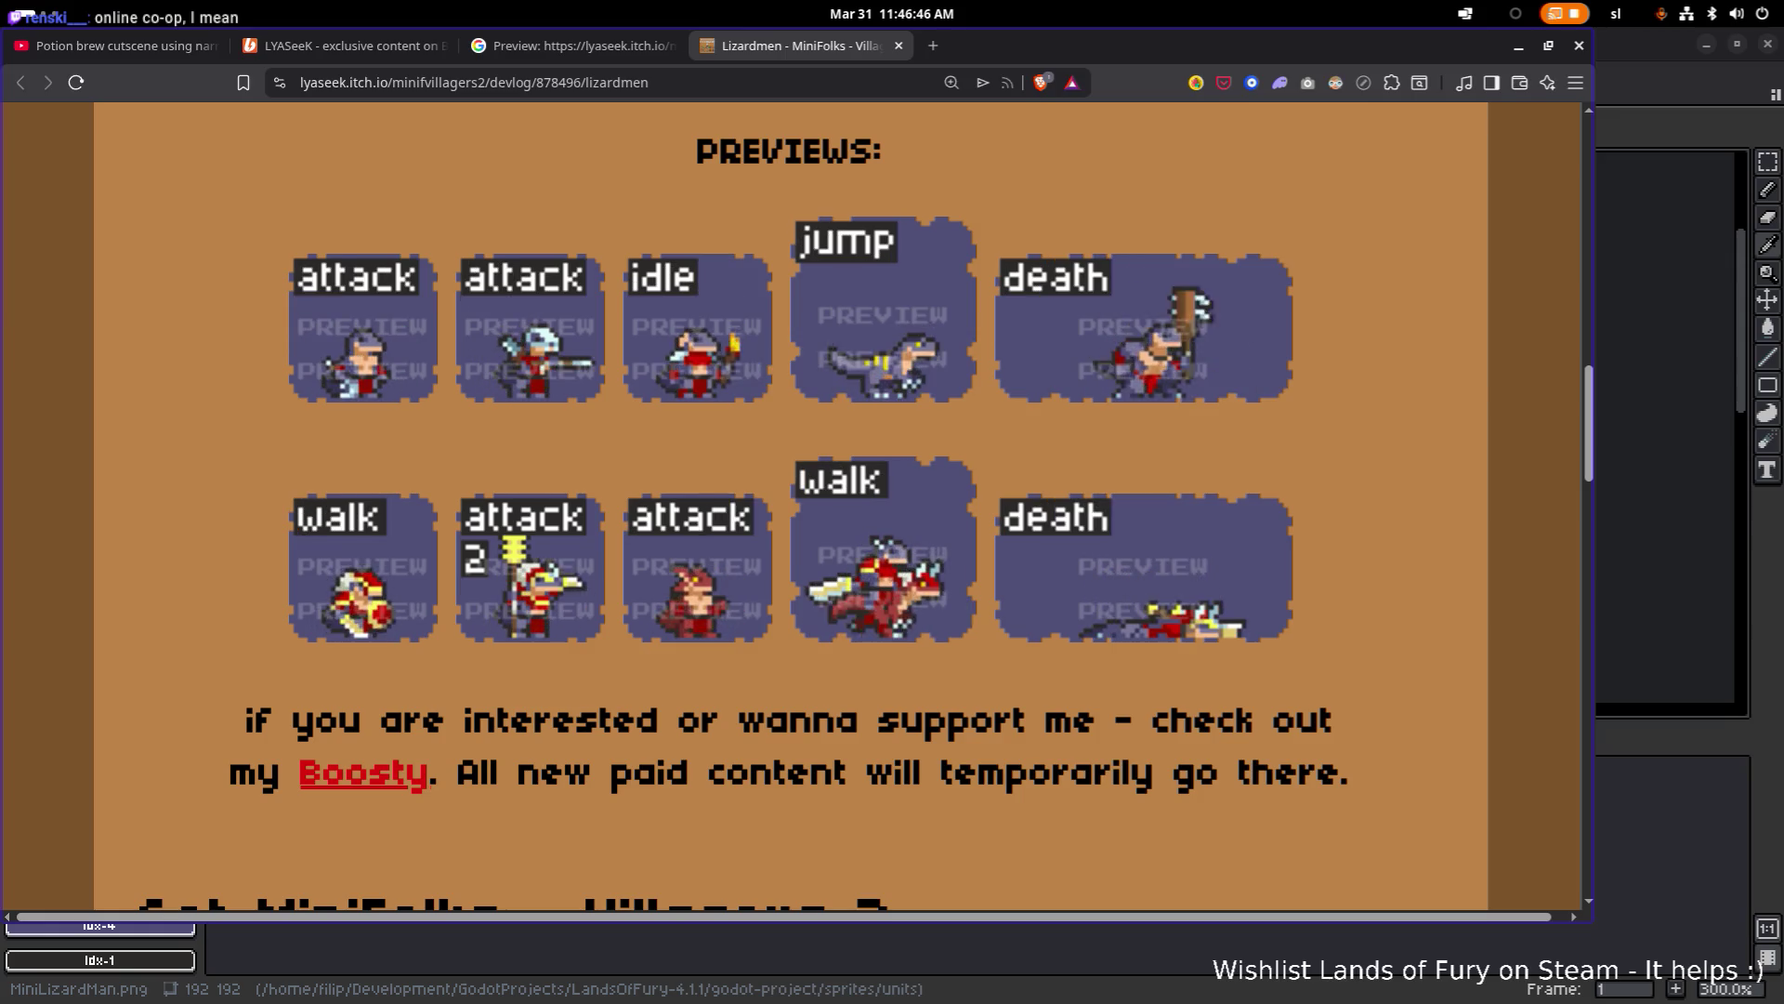
{"action": "key", "text": "alt+Tab"}
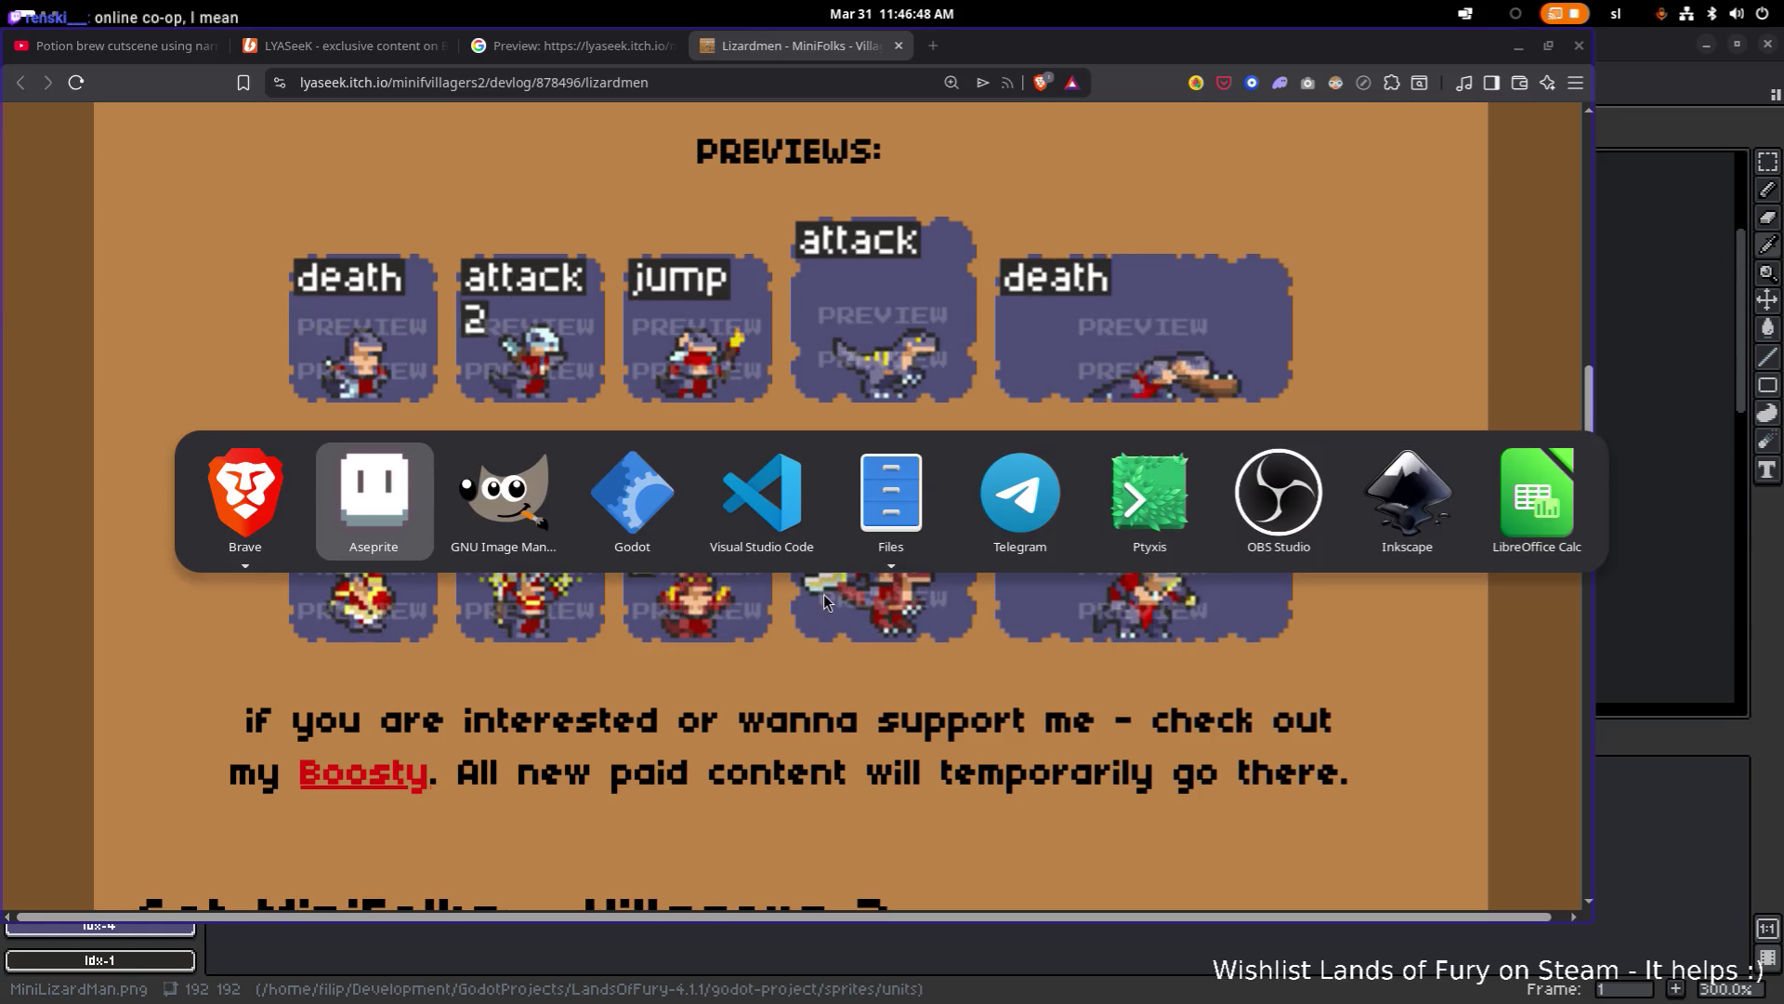
Step: Back in Godot, quick-open a scene by searching 'playe' and load PlayerHUD.tscn
{"action": "left_click", "coordinate": [644, 511]}
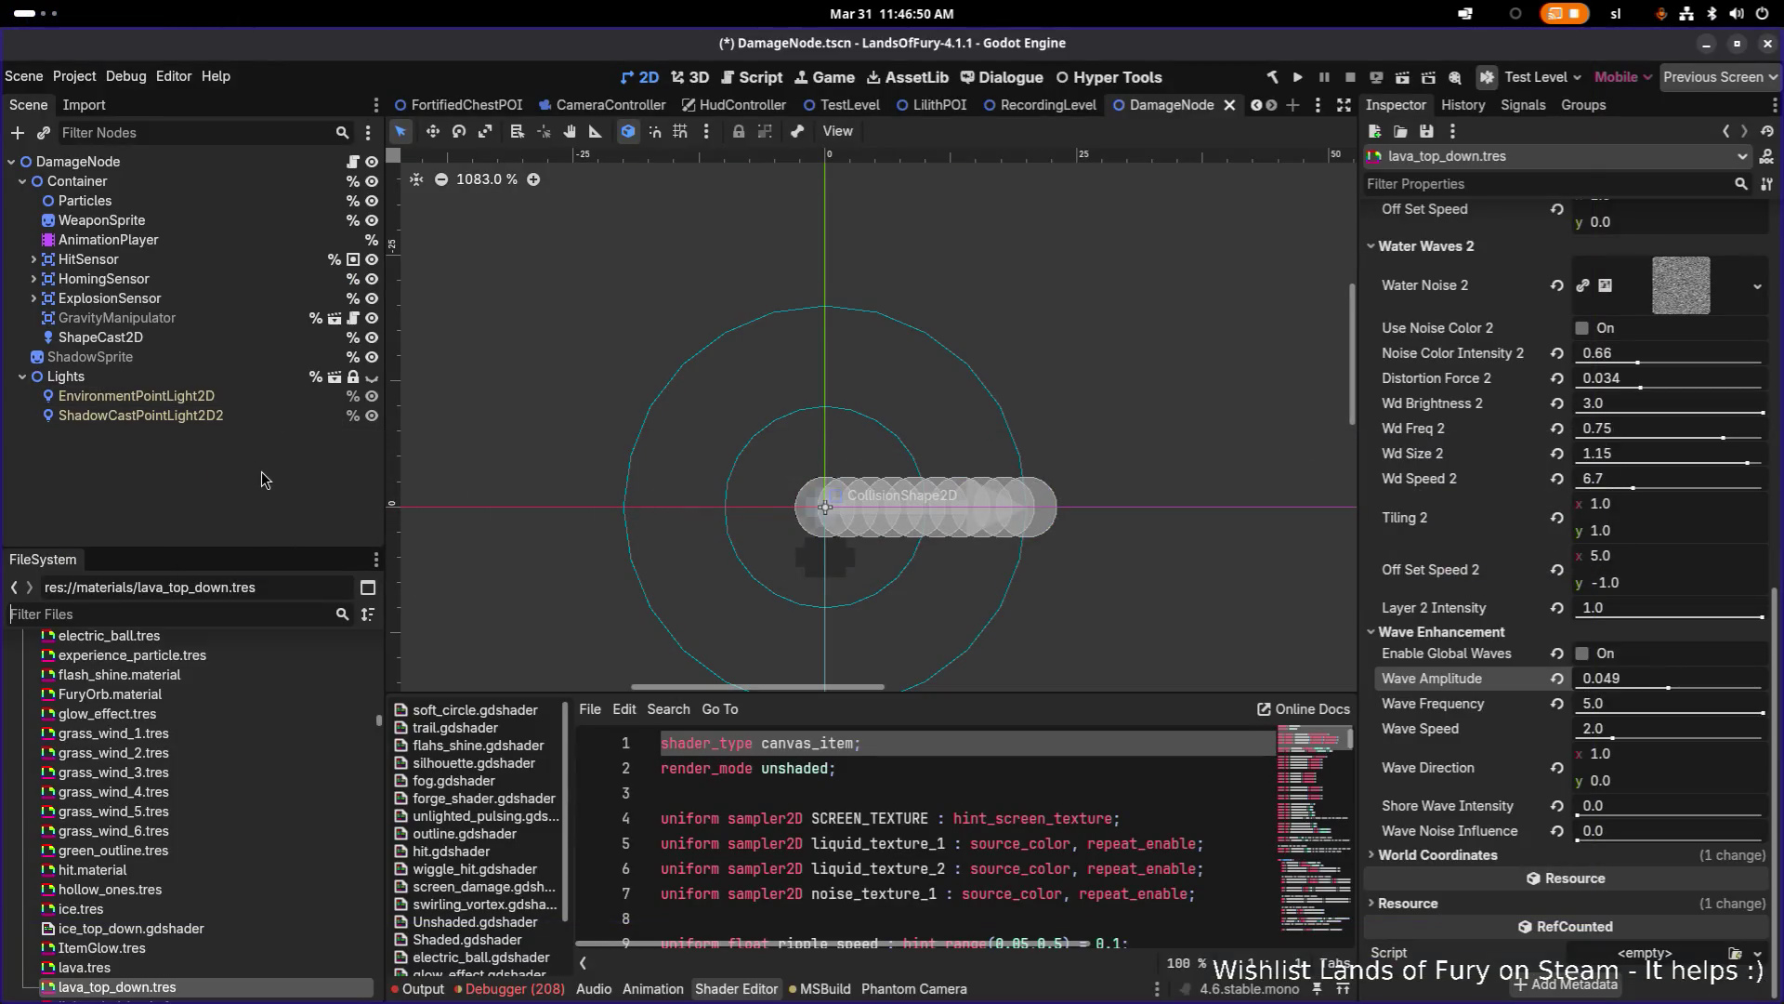
{"action": "key", "text": "ctrl+shift+o"}
{"action": "type", "text": "play"}
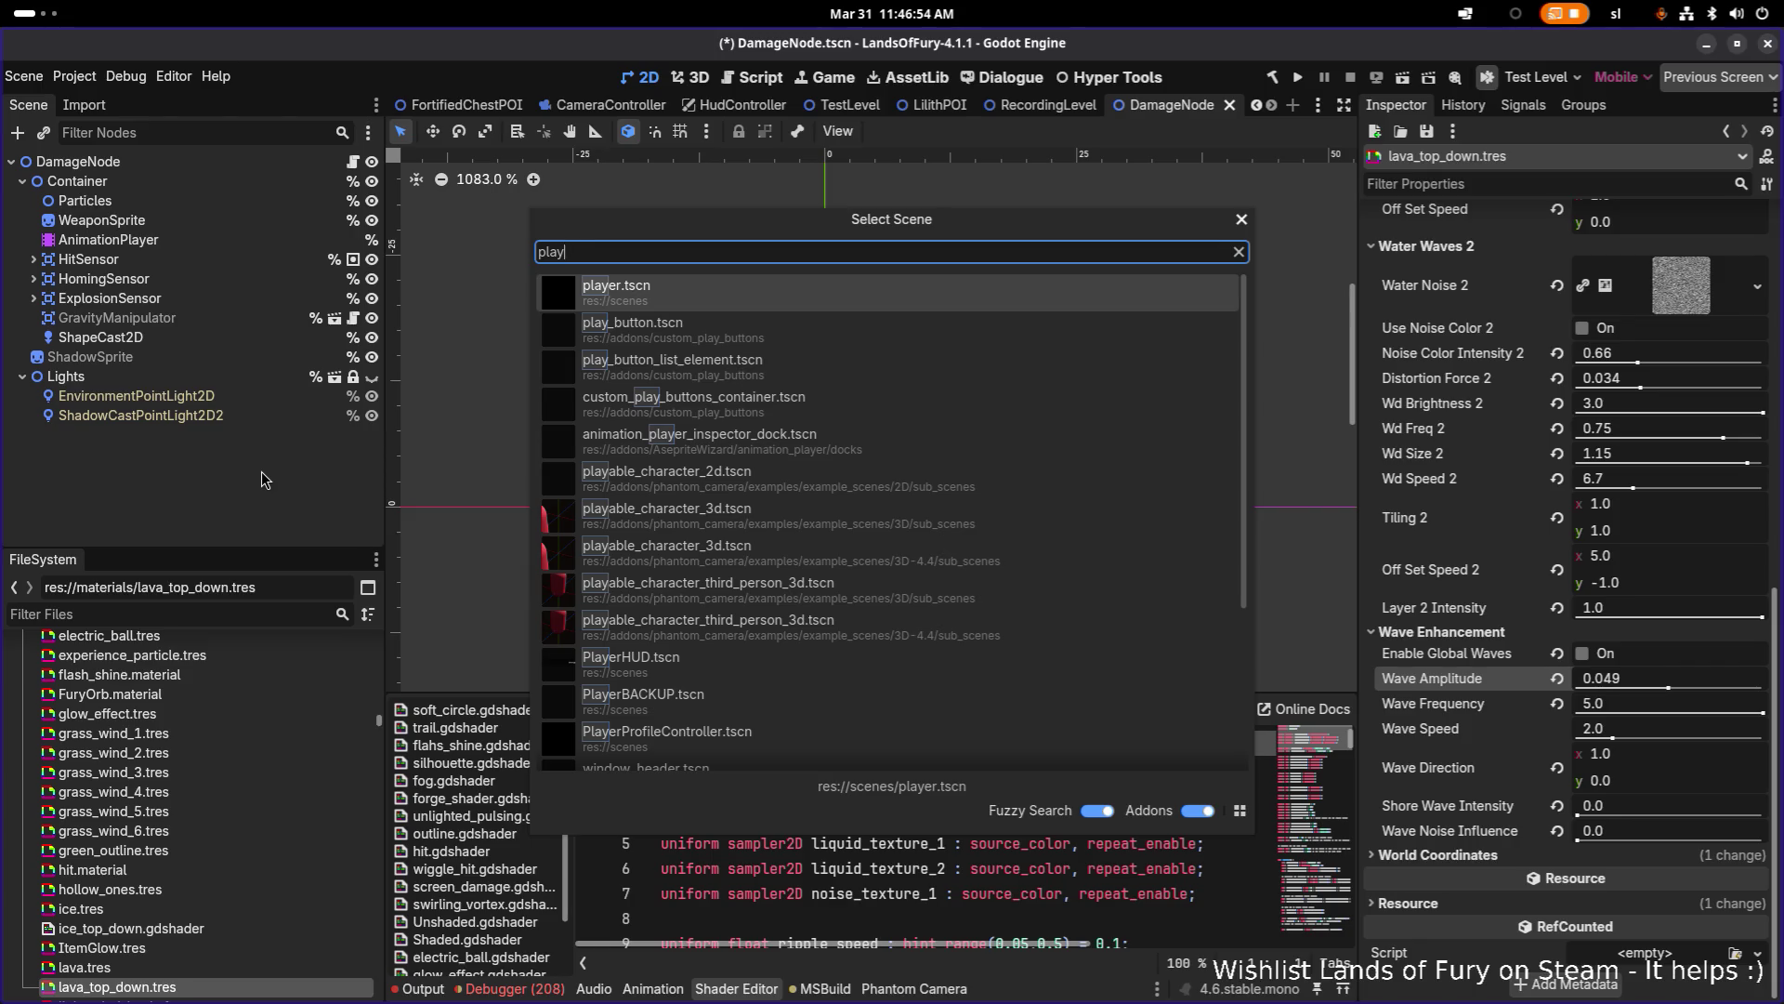
{"action": "type", "text": "e"}
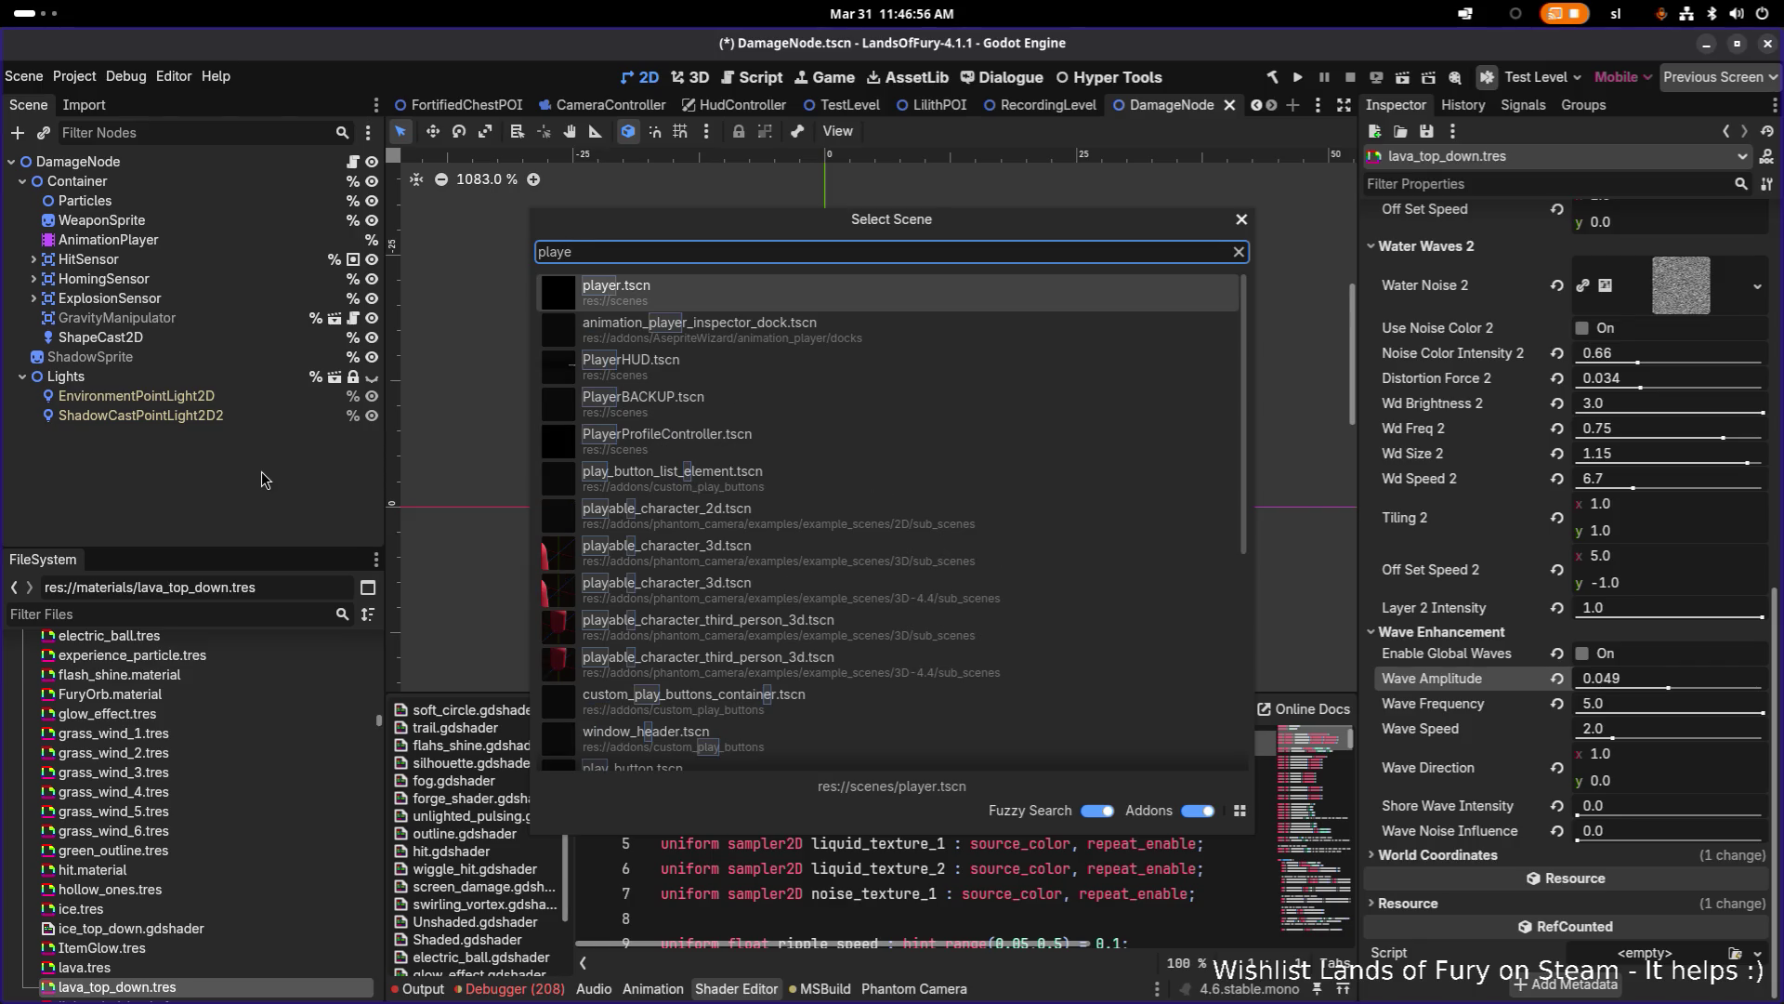
{"action": "key", "text": "Down"}
{"action": "key", "text": "Down"}
{"action": "key", "text": "Return"}
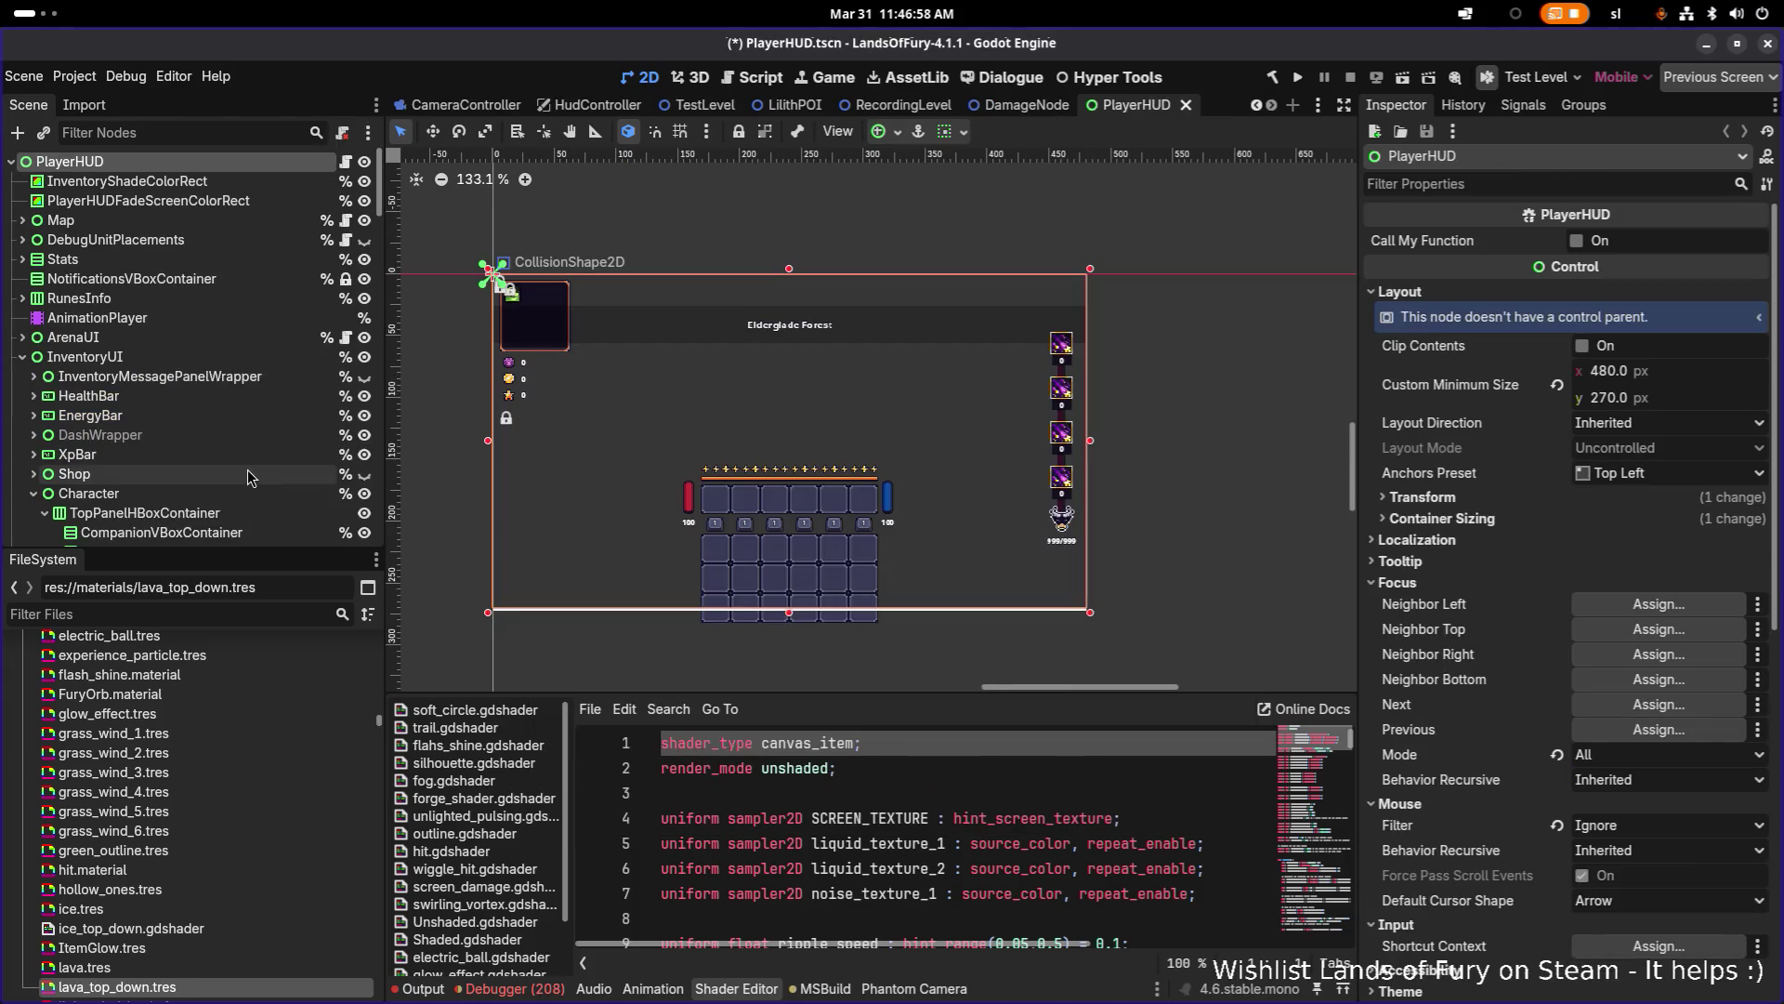
{"action": "left_click", "coordinate": [124, 360]}
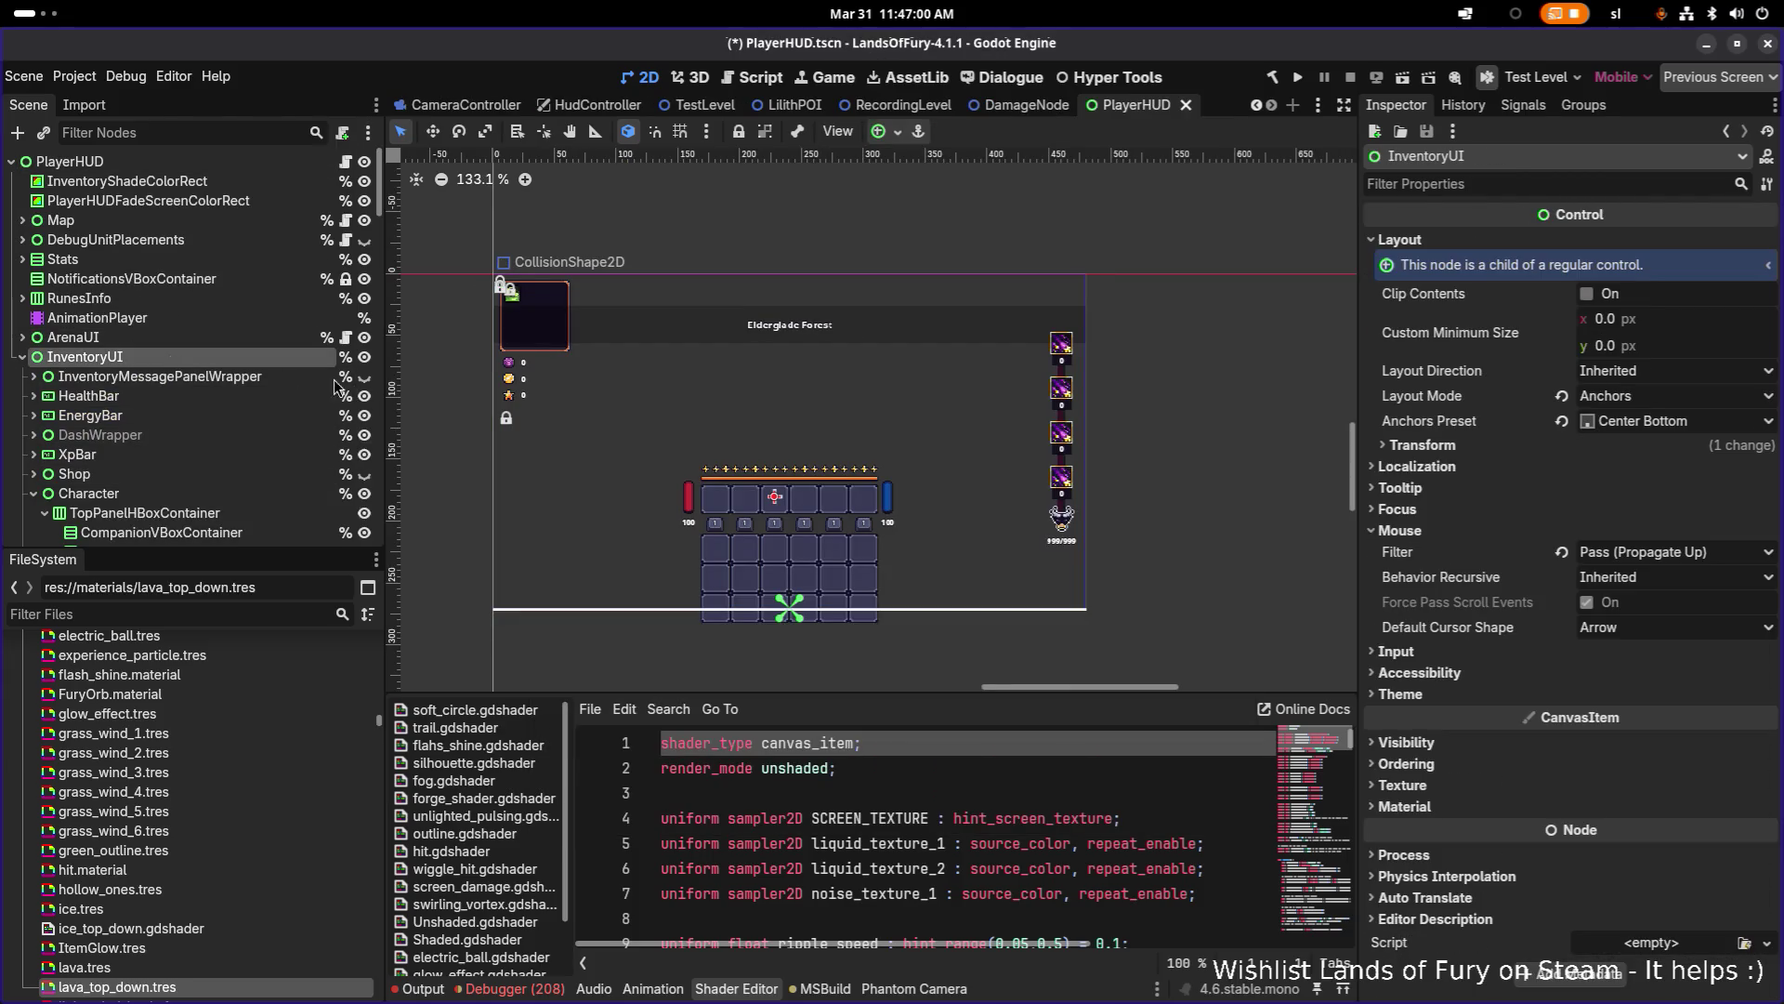
{"action": "left_click", "coordinate": [22, 357]}
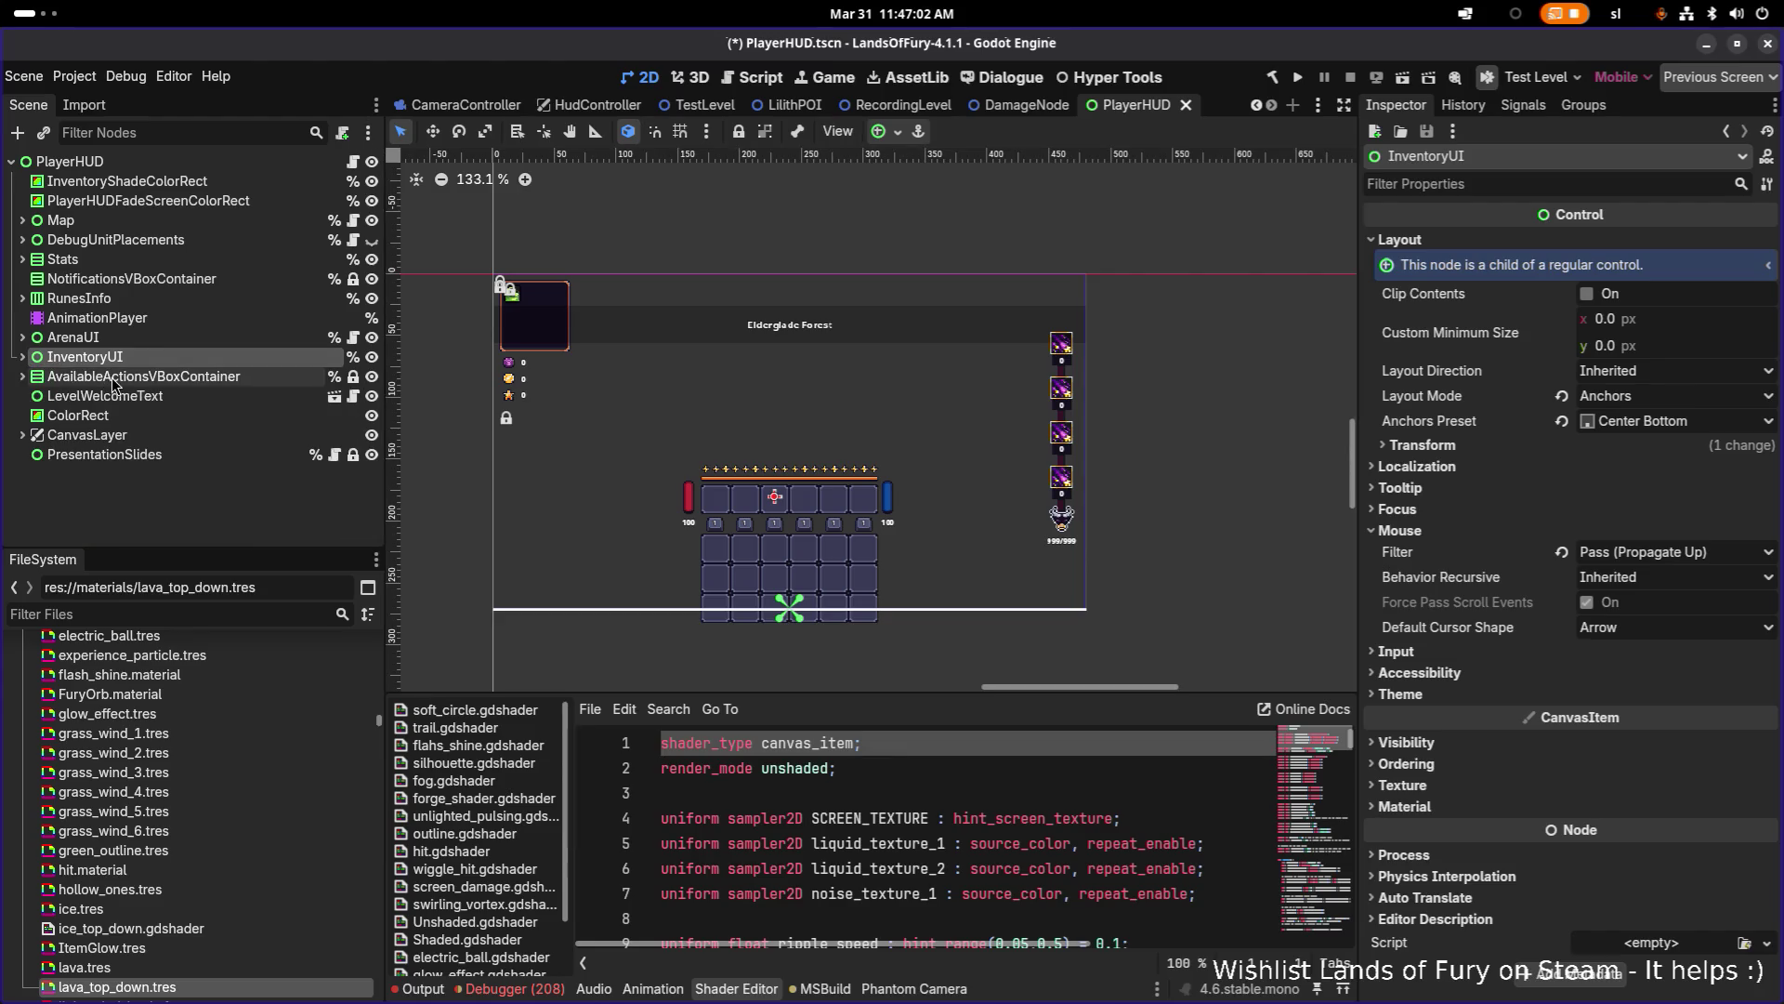
{"action": "left_click", "coordinate": [112, 376]}
{"action": "left_click", "coordinate": [118, 360]}
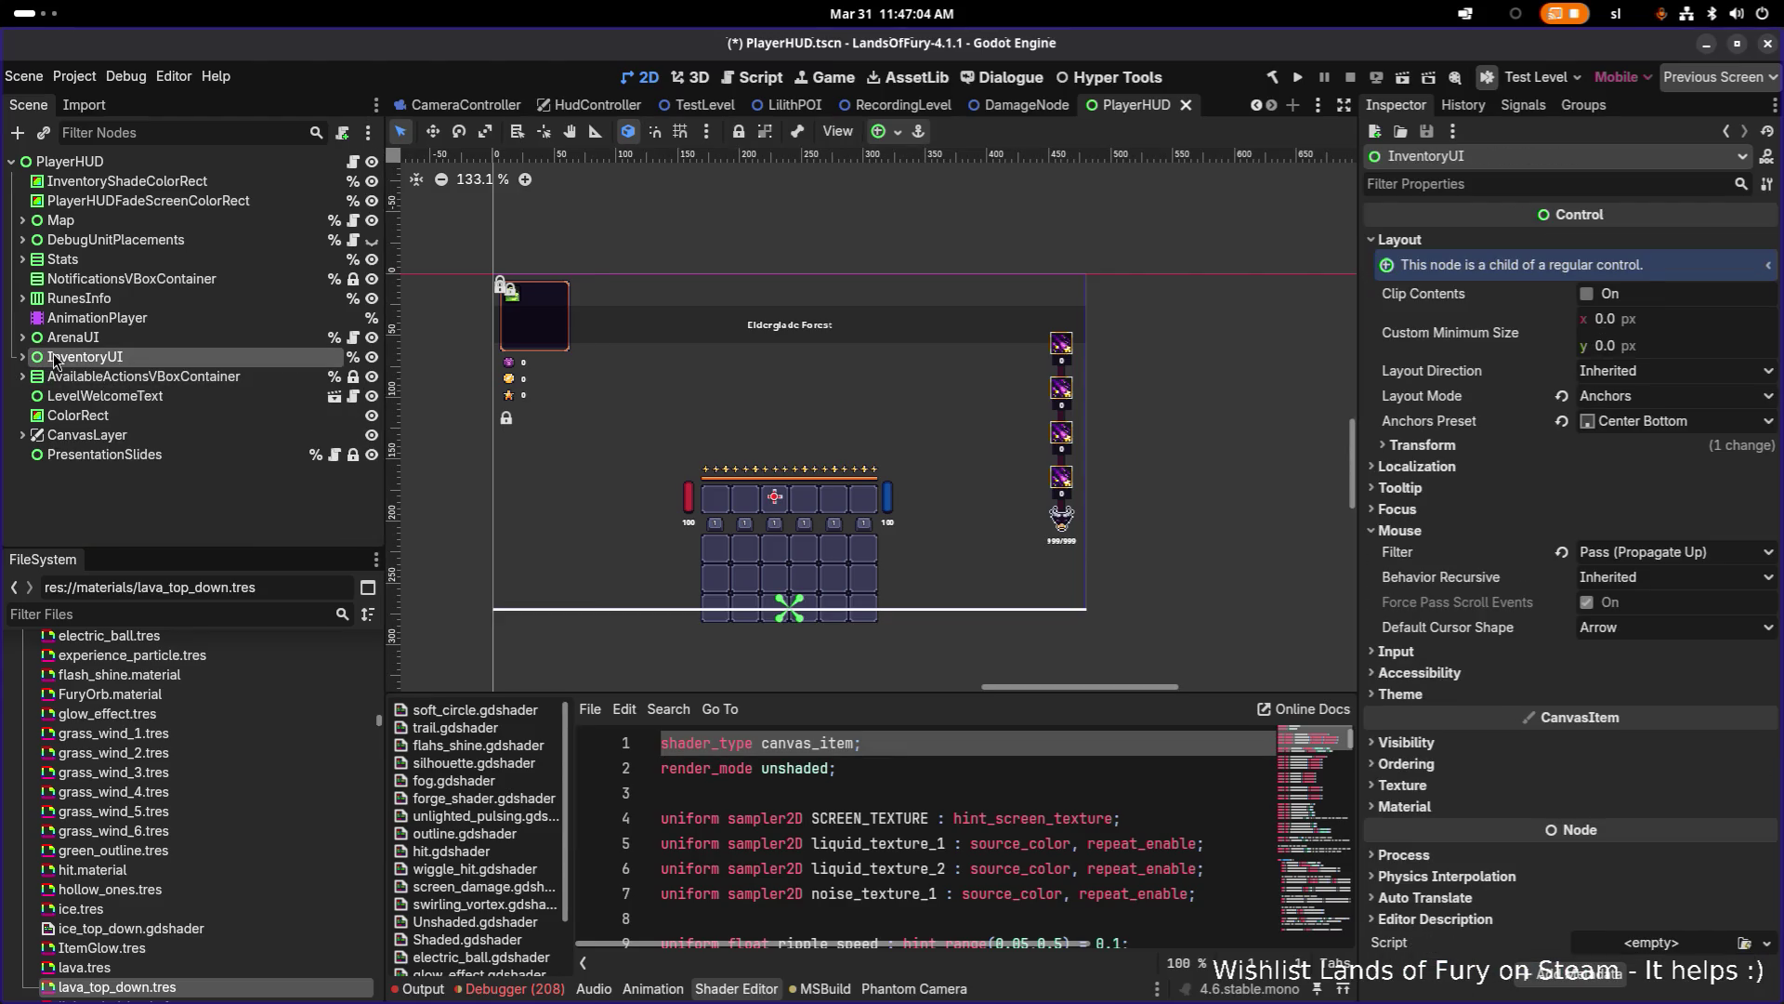
{"action": "left_click", "coordinate": [22, 357]}
{"action": "left_click", "coordinate": [23, 356]}
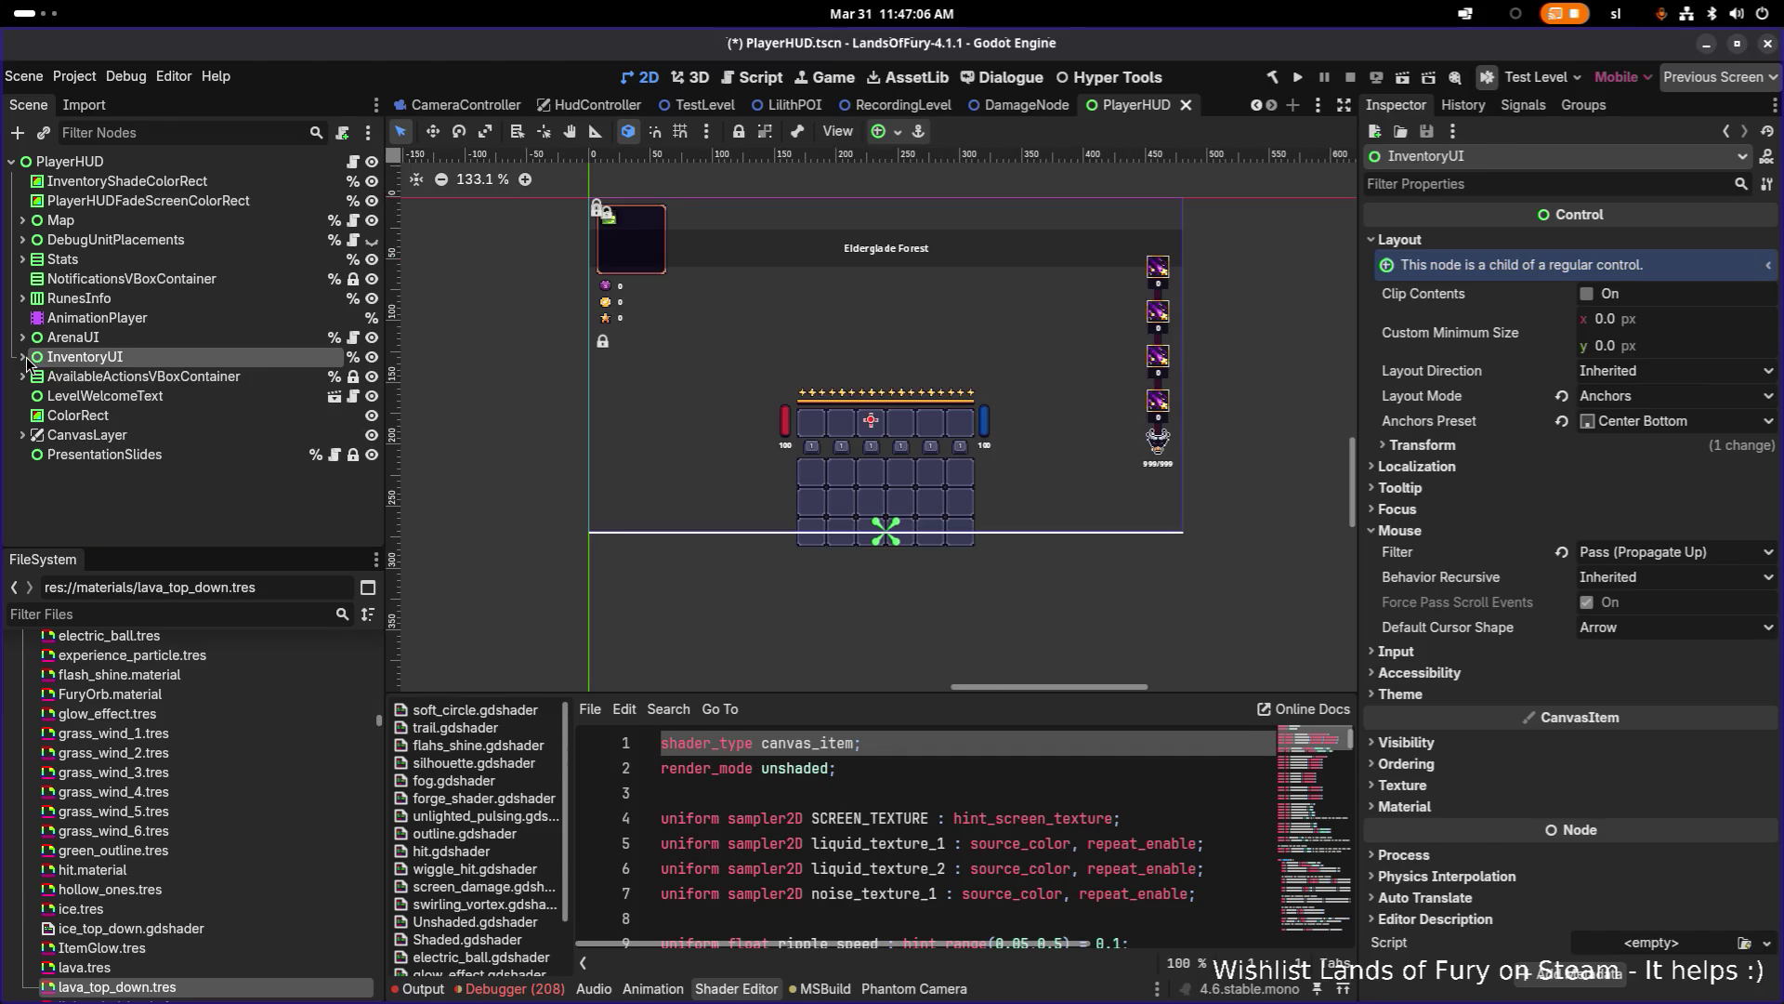
{"action": "left_click", "coordinate": [73, 376]}
{"action": "left_click", "coordinate": [83, 336]}
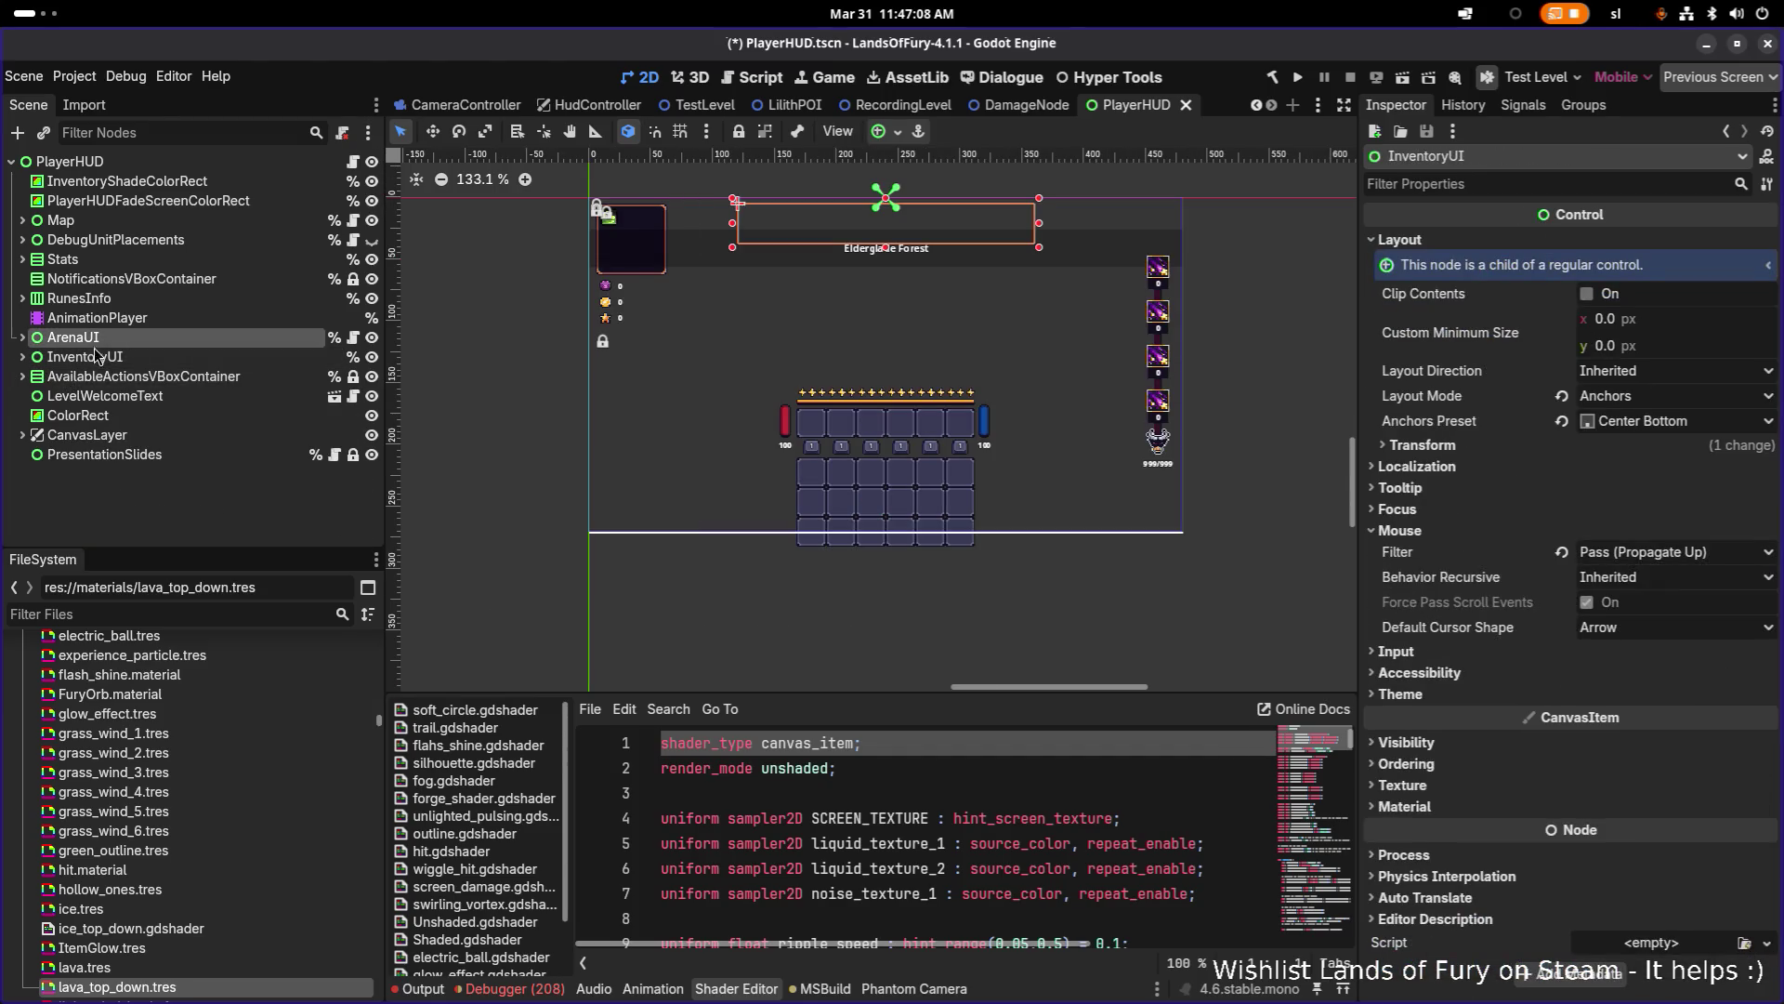
{"action": "left_click", "coordinate": [95, 360]}
{"action": "key", "text": "ctrl+d"}
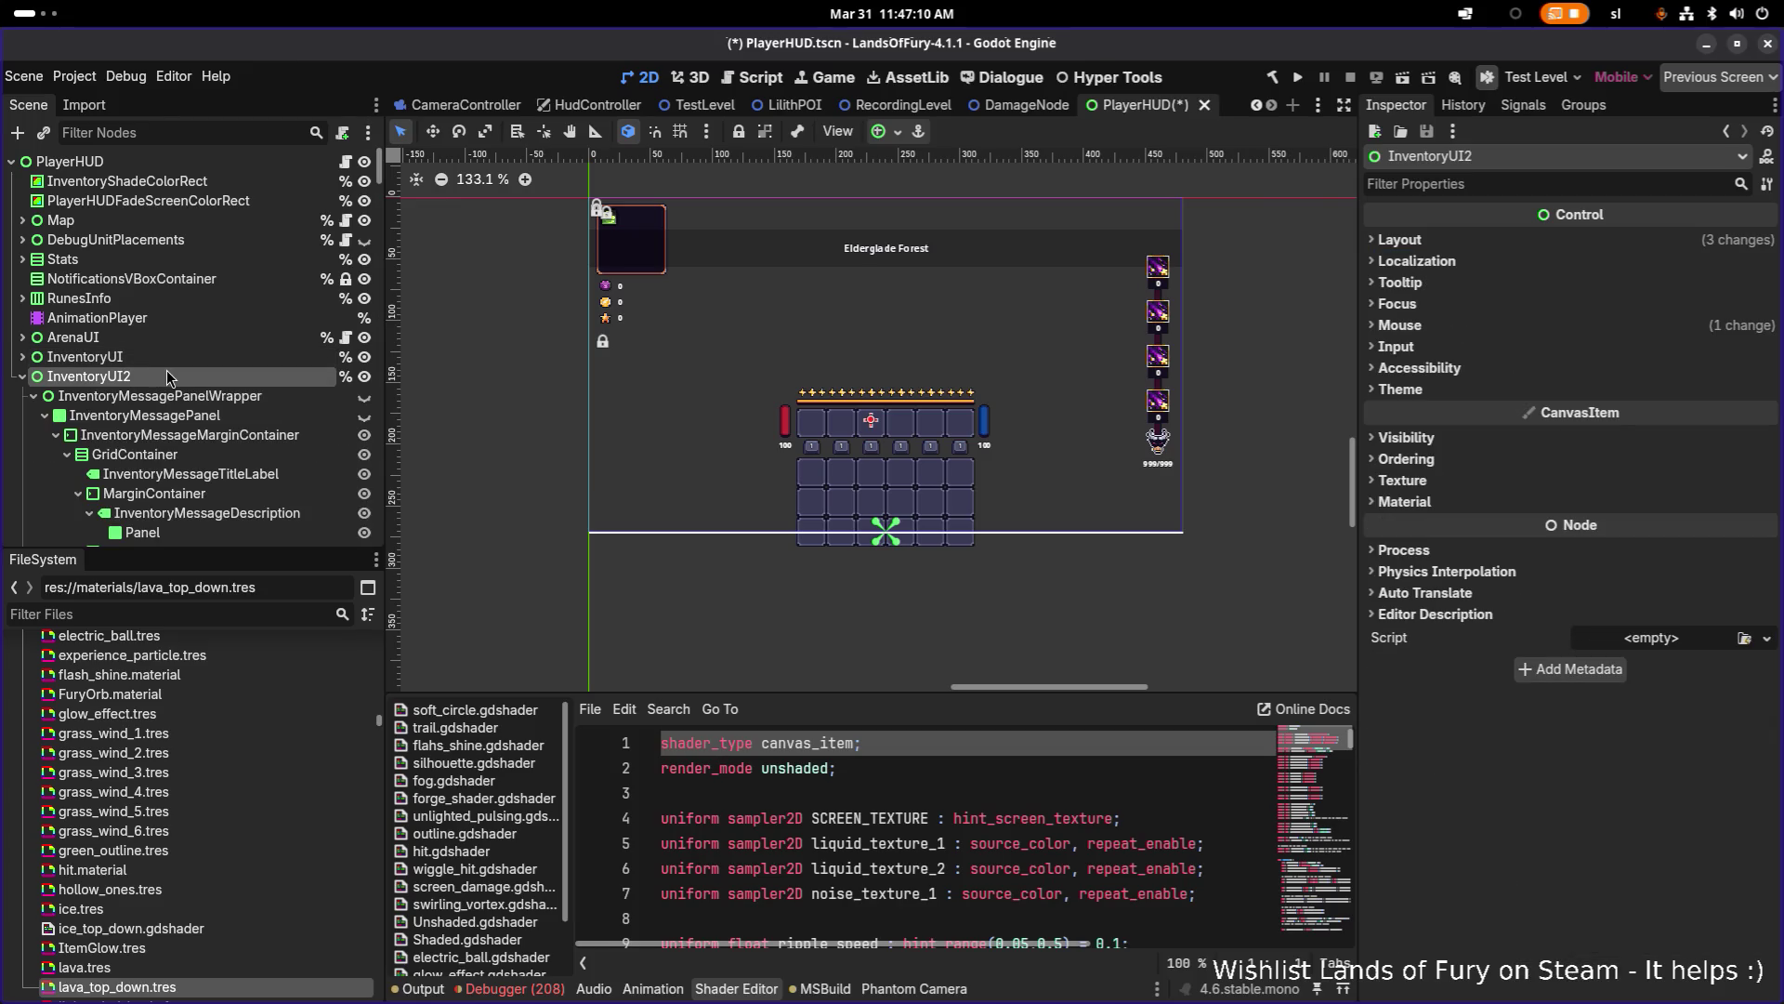
{"action": "left_click", "coordinate": [24, 376]}
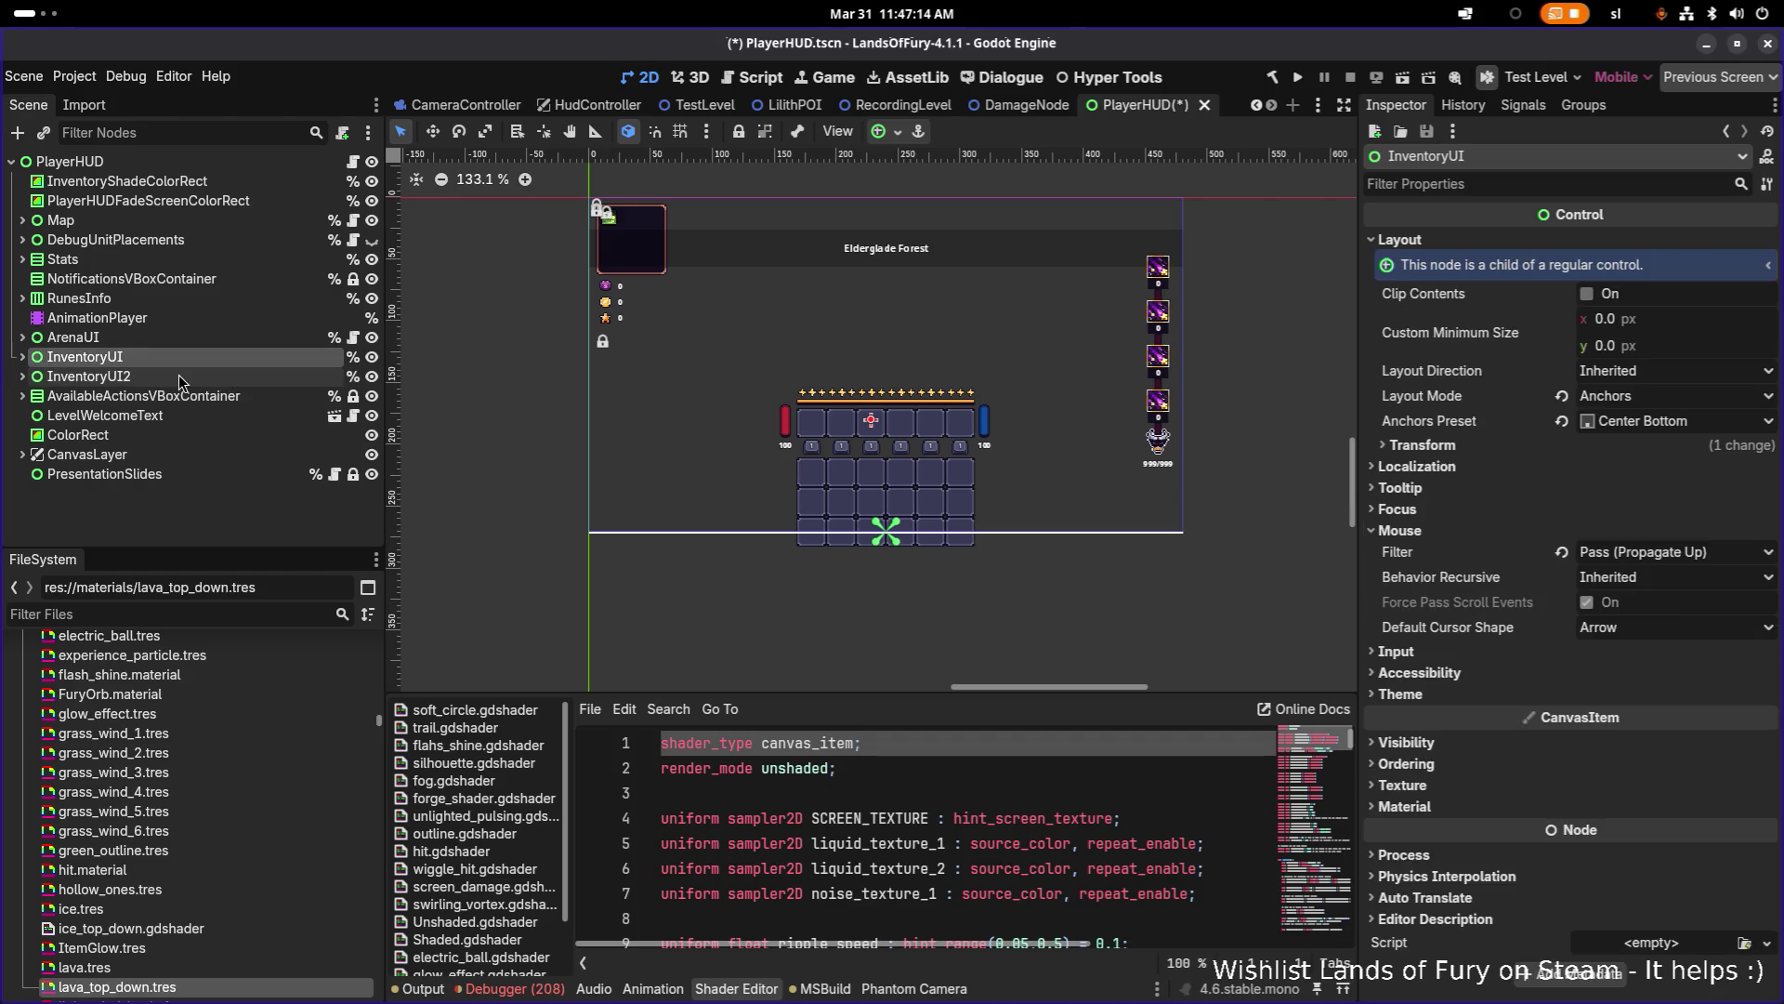
{"action": "key", "text": "Return"}
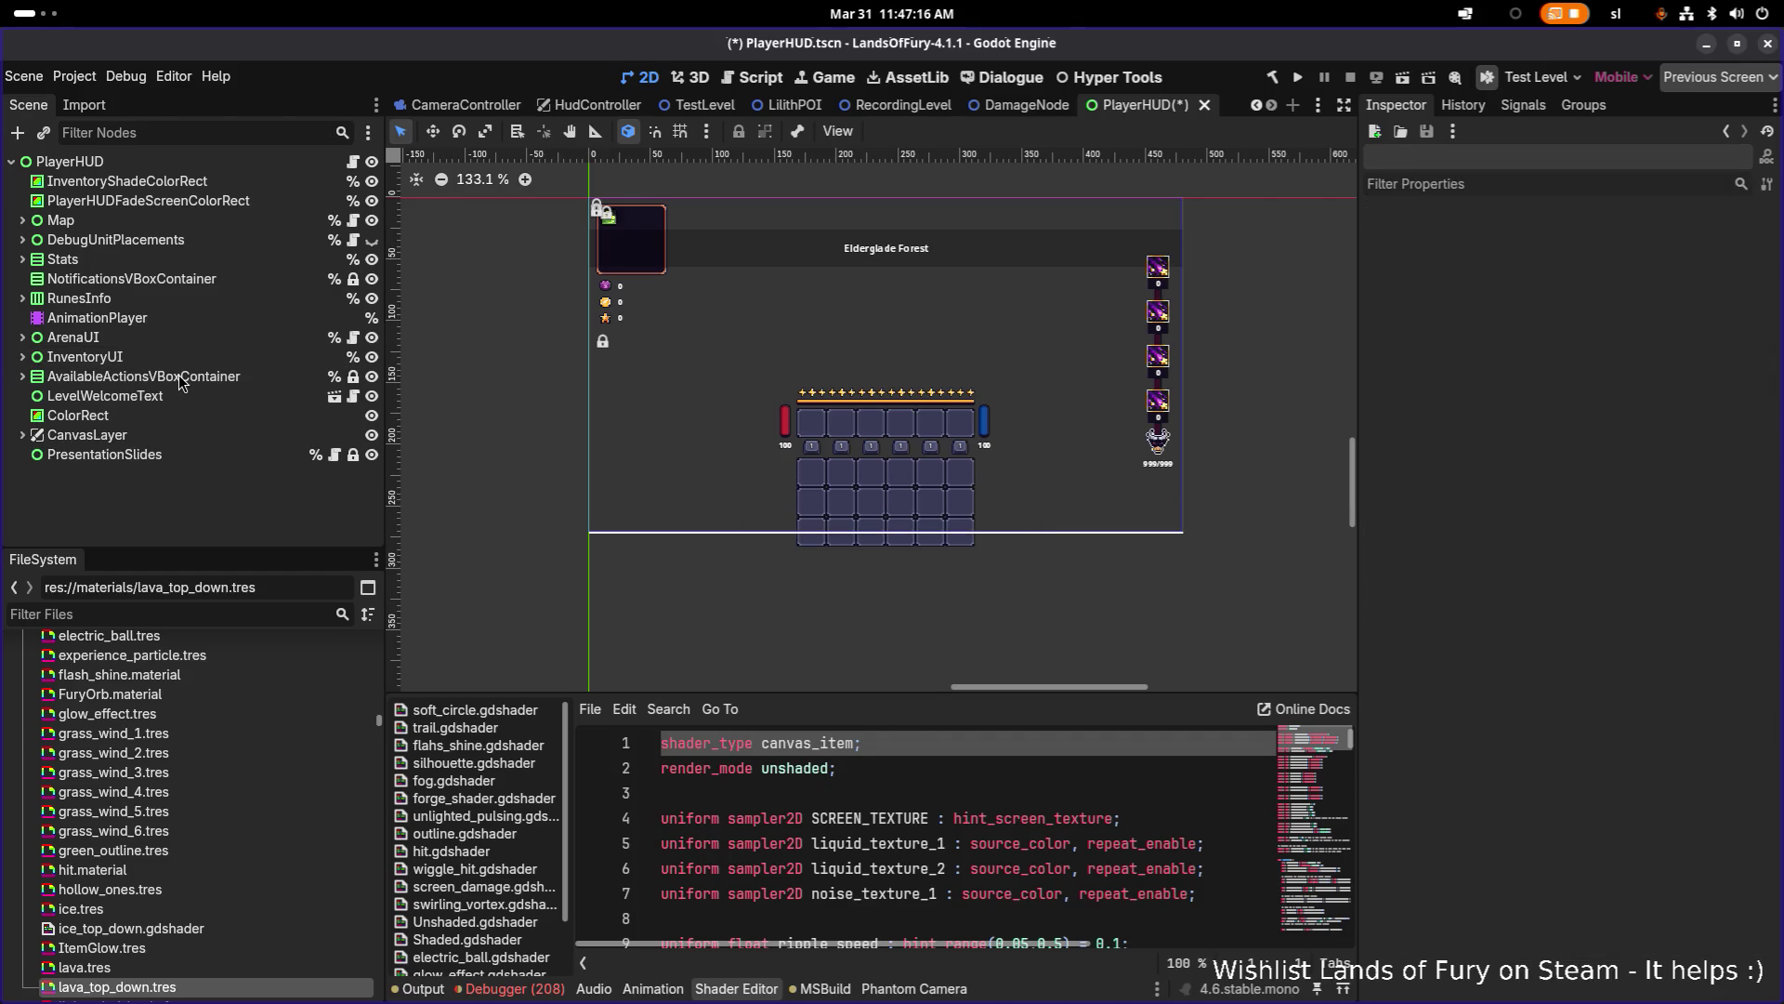
{"action": "left_click", "coordinate": [165, 340]}
{"action": "left_click", "coordinate": [164, 355]}
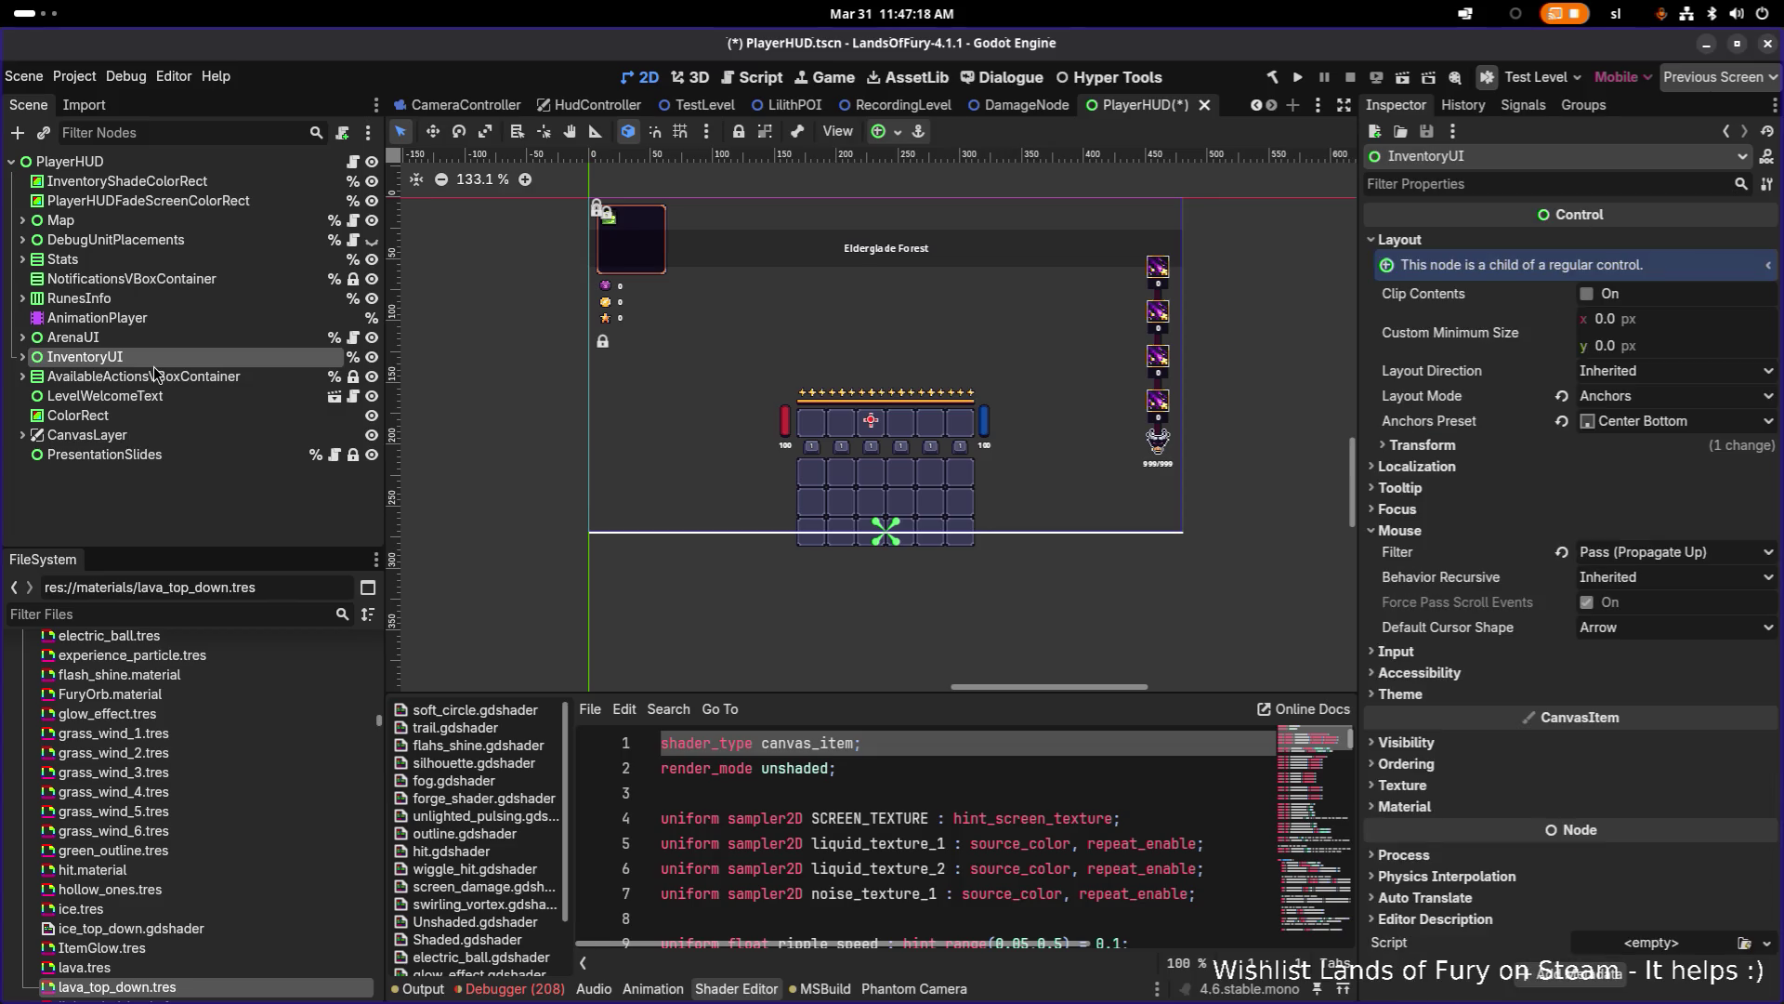
{"action": "left_click", "coordinate": [163, 337]}
{"action": "left_click", "coordinate": [163, 357]}
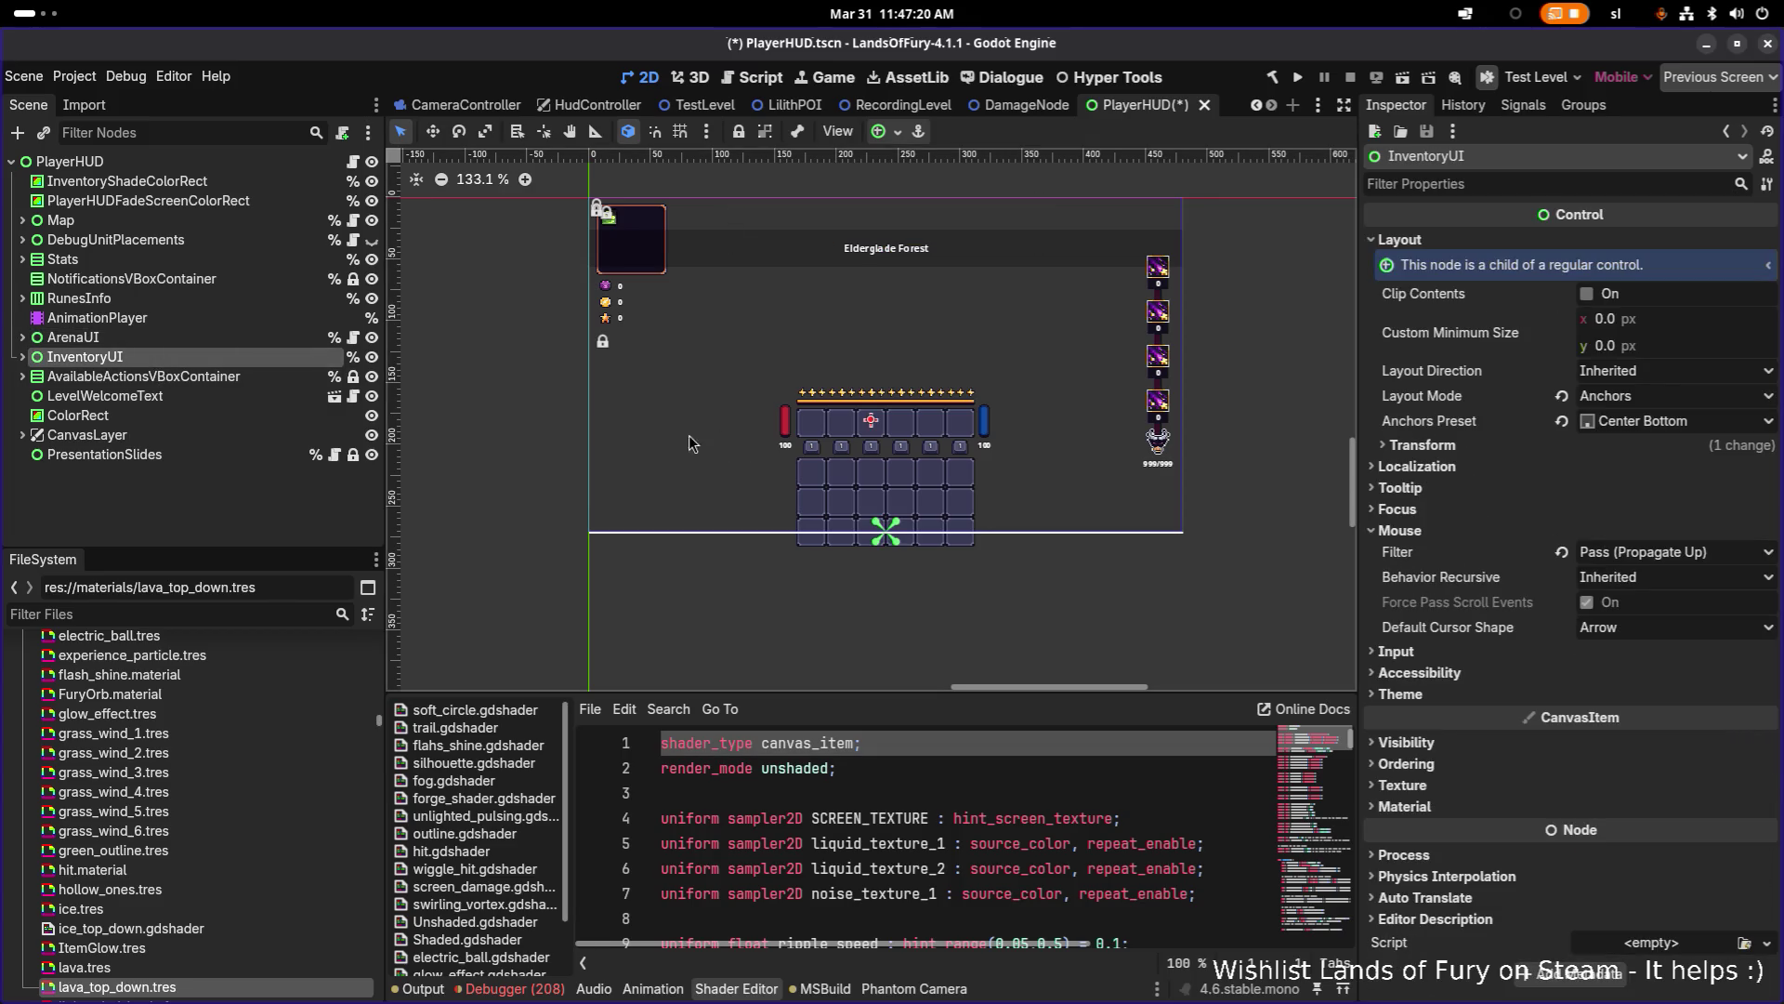
{"action": "scroll", "coordinate": [772, 450], "scroll_direction": "up", "scroll_amount": 11}
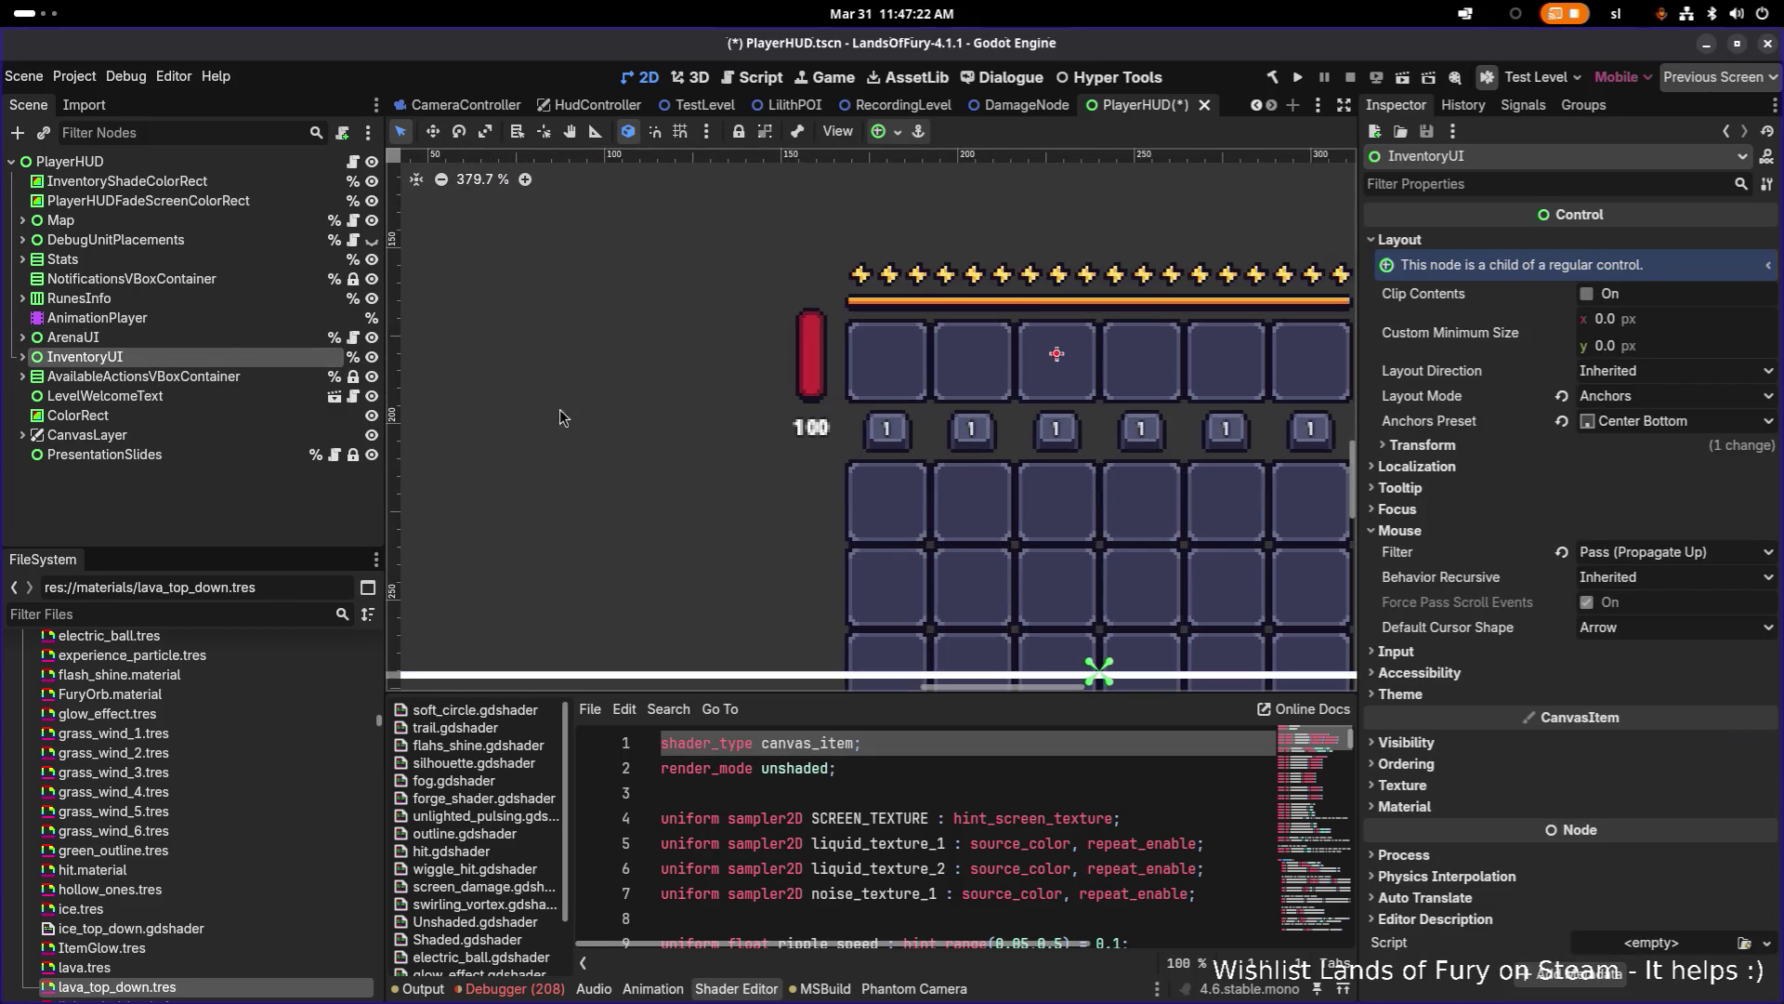
{"action": "left_click", "coordinate": [271, 377]}
{"action": "left_click", "coordinate": [186, 356]}
{"action": "left_click_drag", "start_coordinate": [870, 403], "coordinate": [617, 383]}
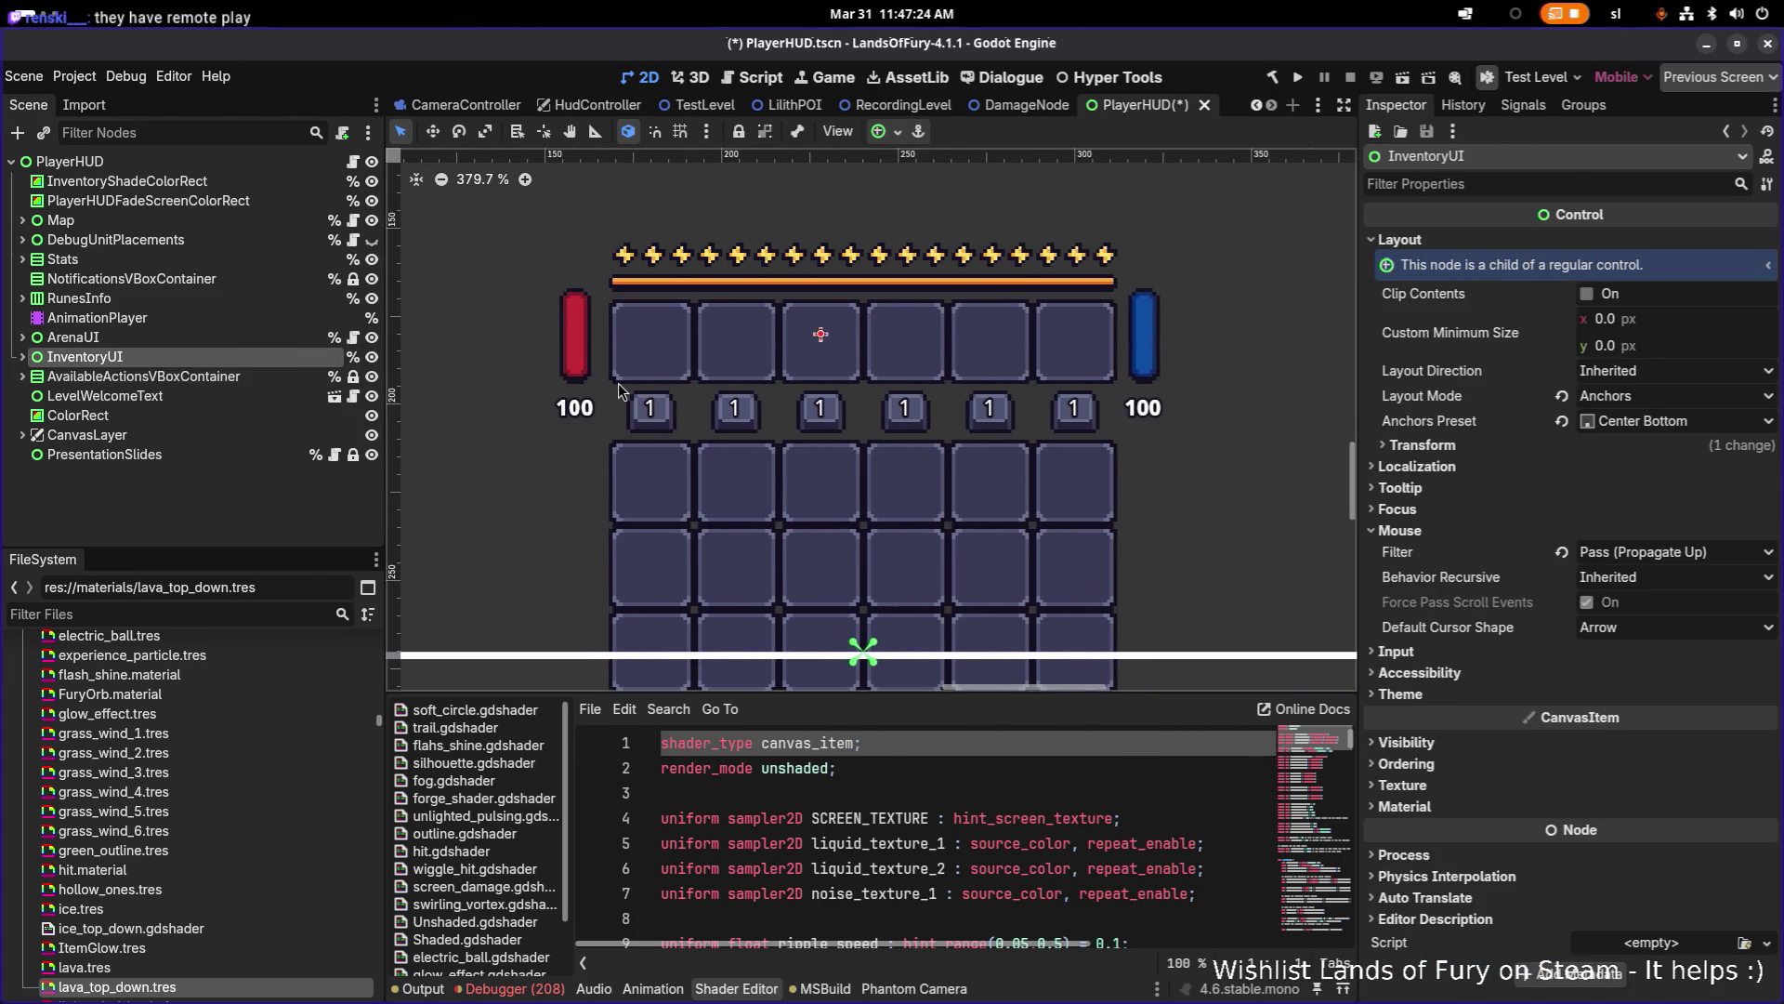
{"action": "left_click", "coordinate": [213, 337]}
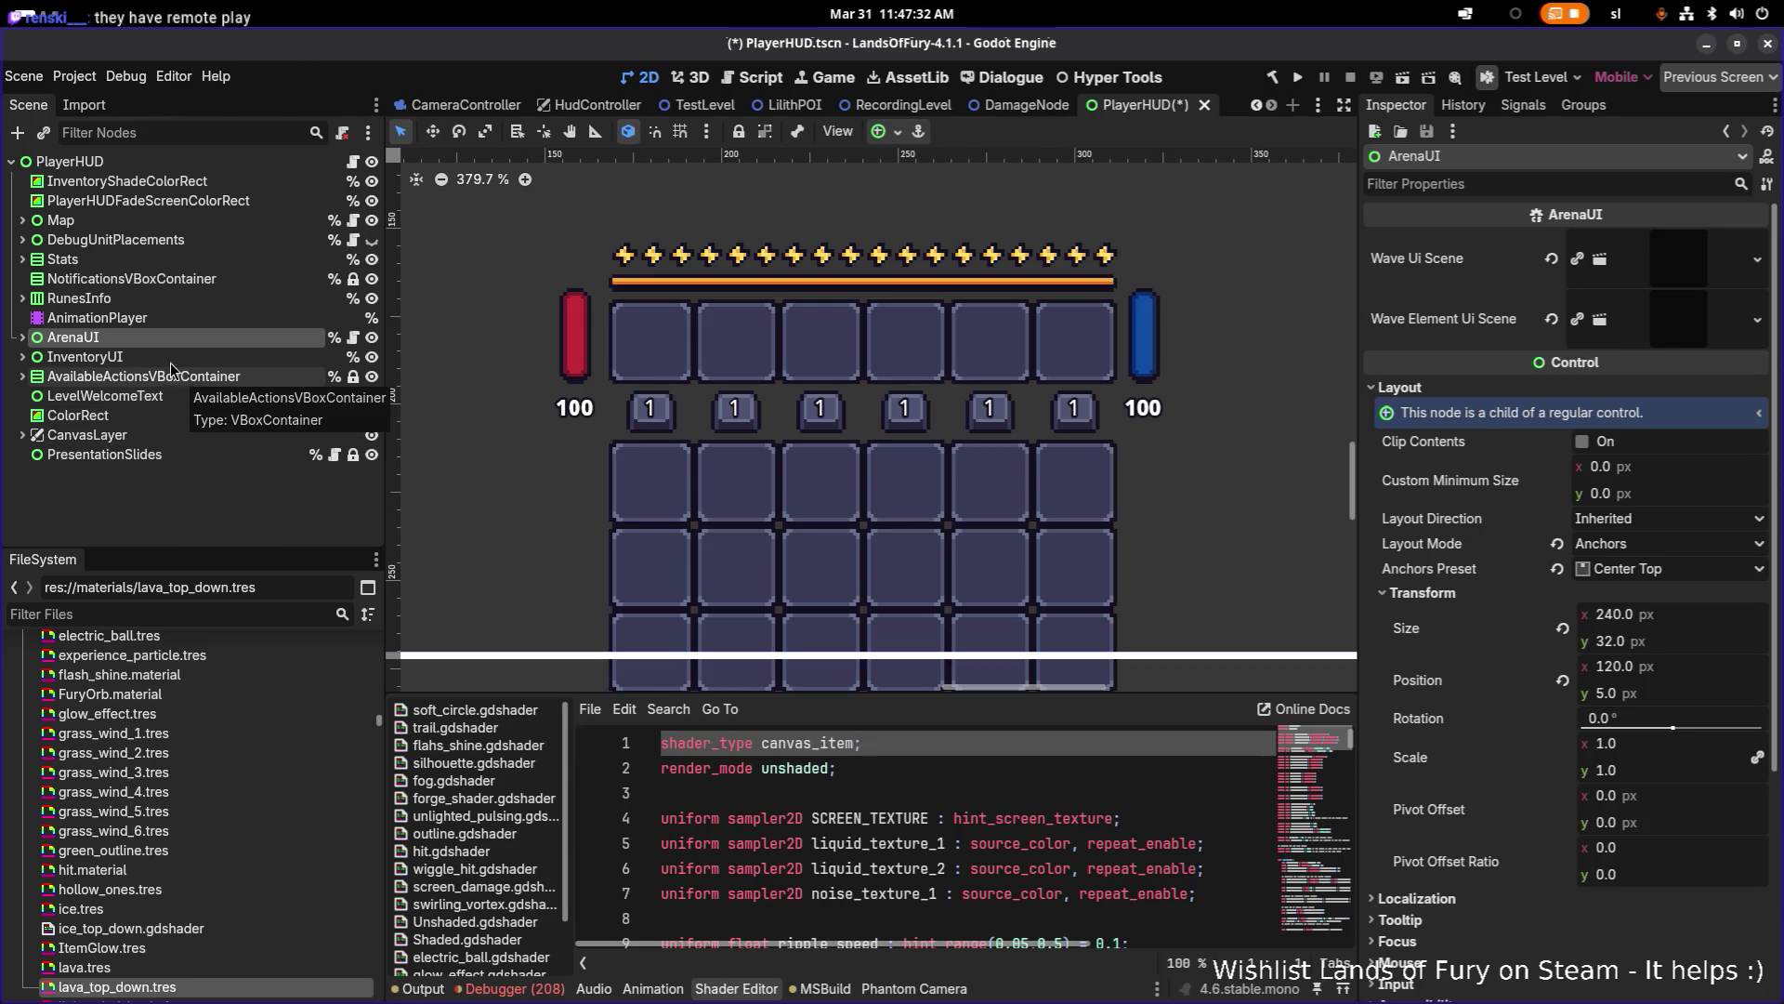
{"action": "left_click", "coordinate": [86, 358]}
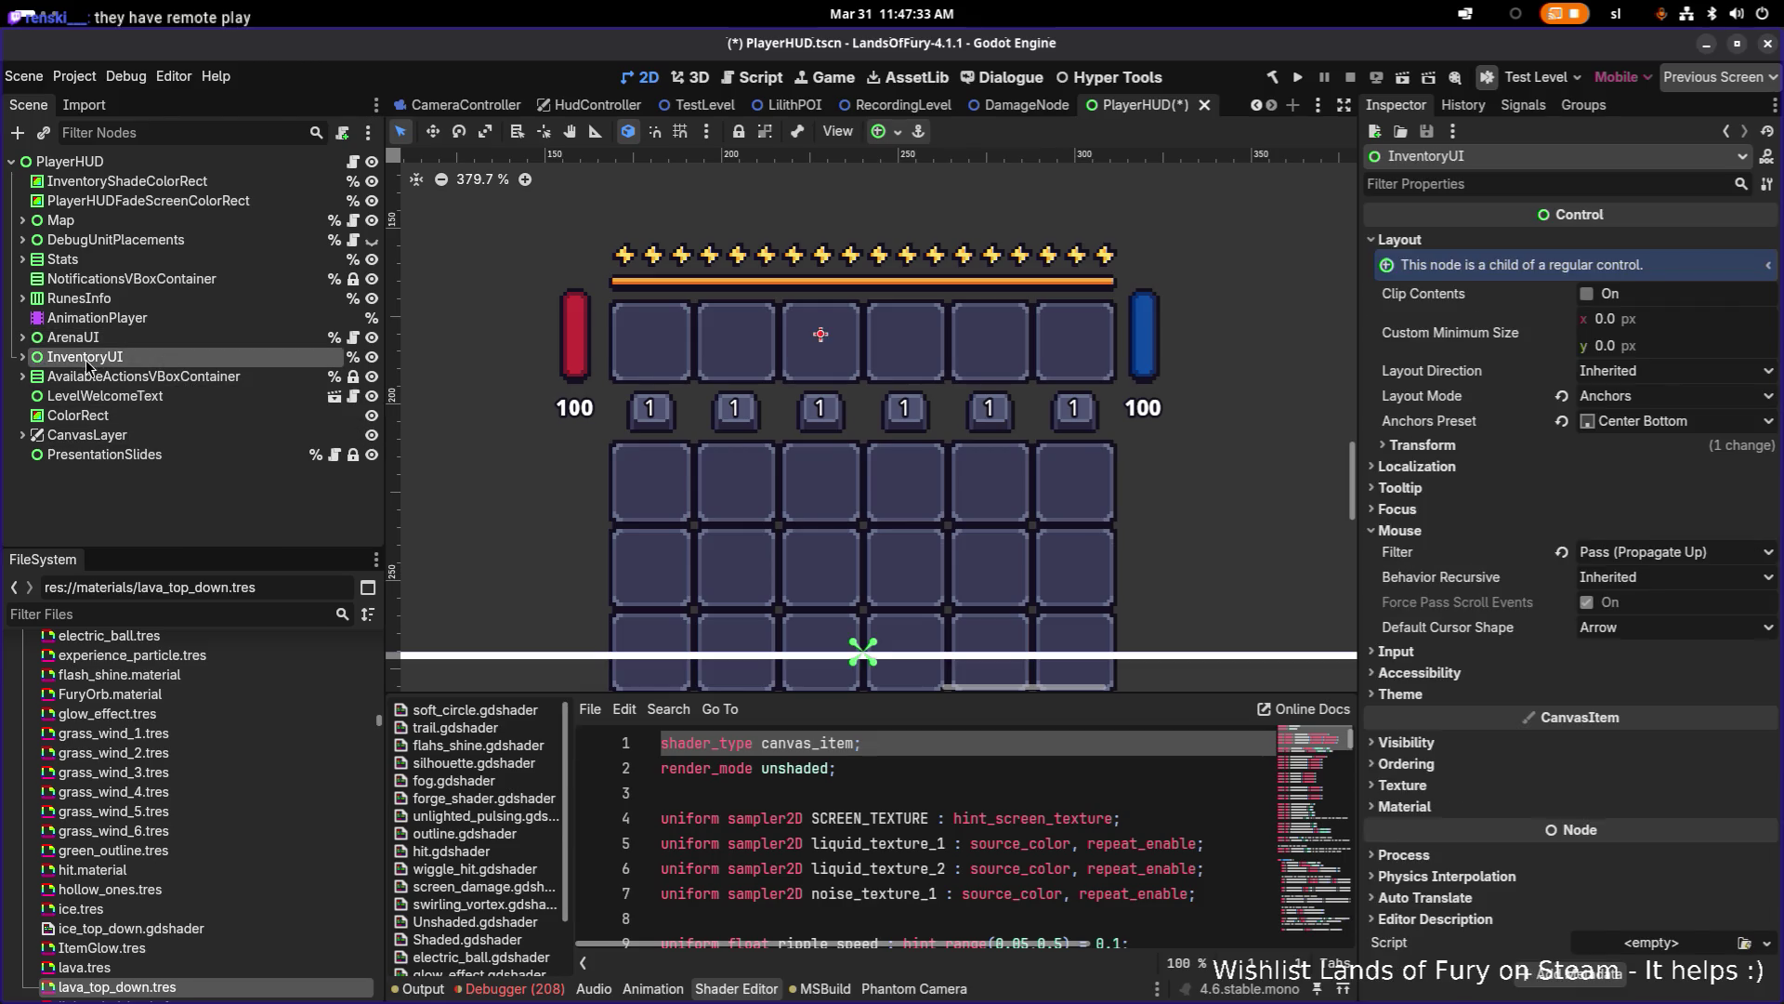
{"action": "left_click", "coordinate": [371, 357]}
{"action": "left_click", "coordinate": [371, 357]}
{"action": "left_click", "coordinate": [220, 338]}
{"action": "left_click", "coordinate": [203, 359]}
Step: Duplicate InventoryUI into InventoryUI2, reselect the original and switch to the Move tool
{"action": "key", "text": "ctrl+d"}
{"action": "scroll", "coordinate": [598, 405], "scroll_direction": "down", "scroll_amount": 2}
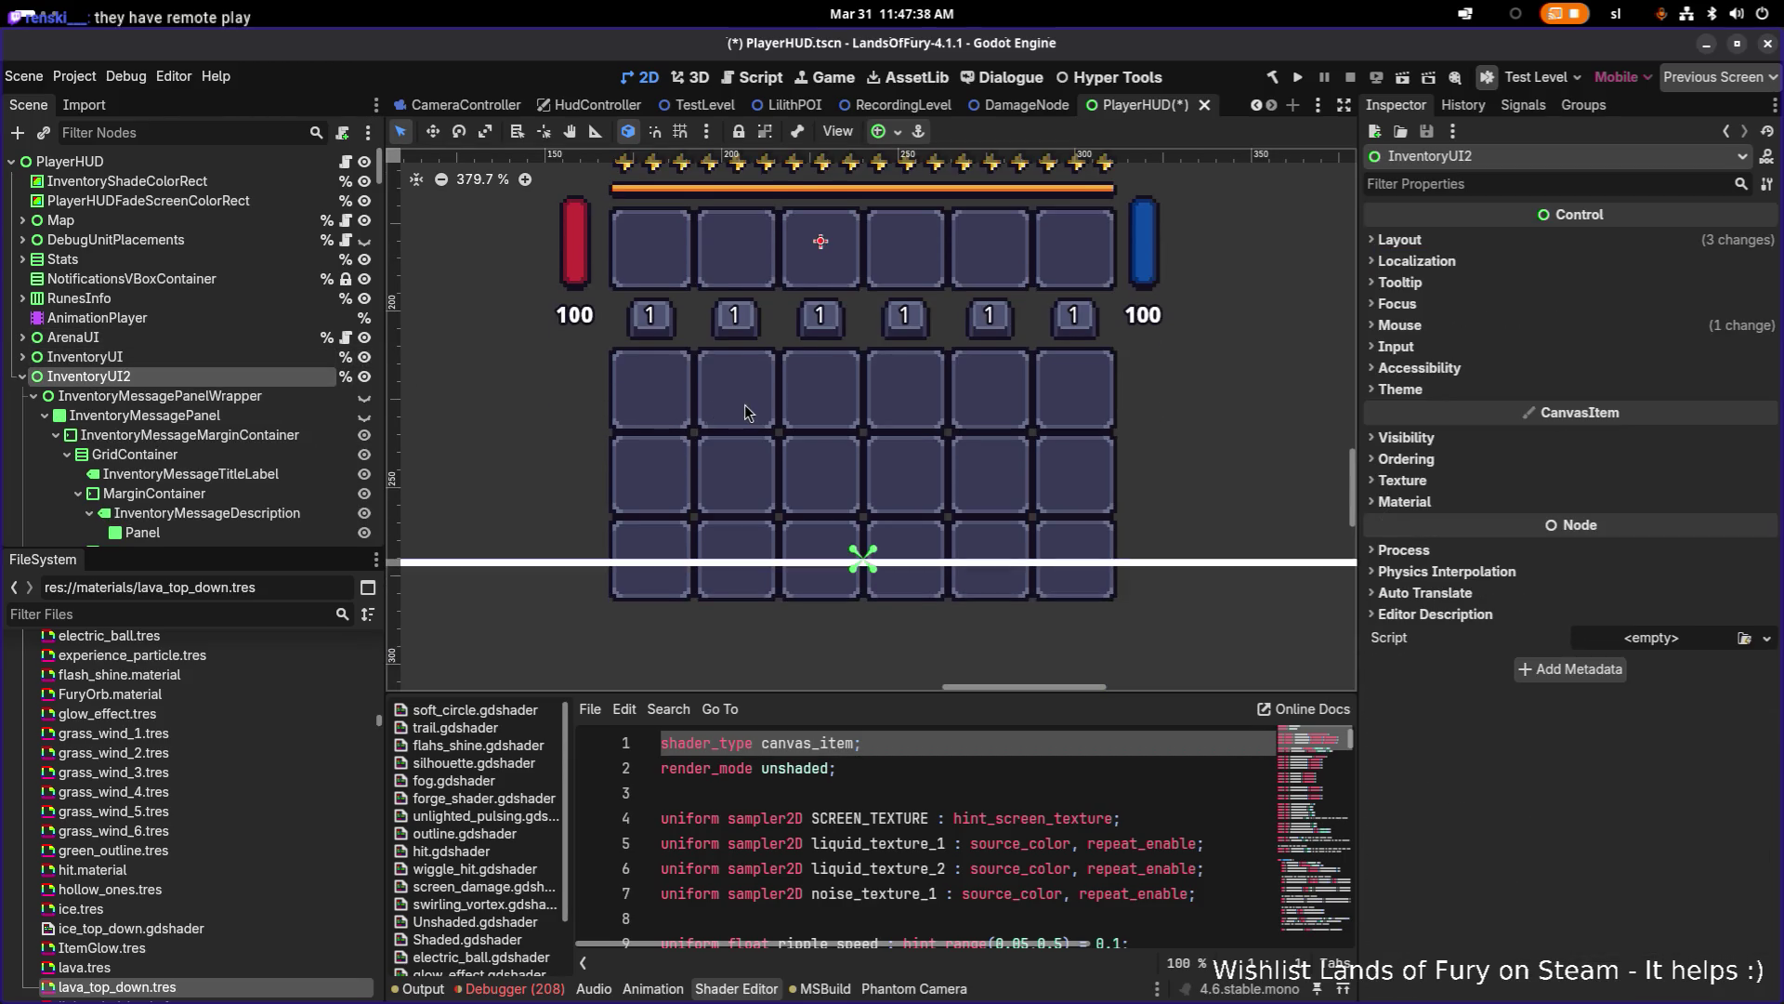
{"action": "scroll", "coordinate": [743, 405], "scroll_direction": "down", "scroll_amount": 2}
{"action": "left_click", "coordinate": [307, 358]}
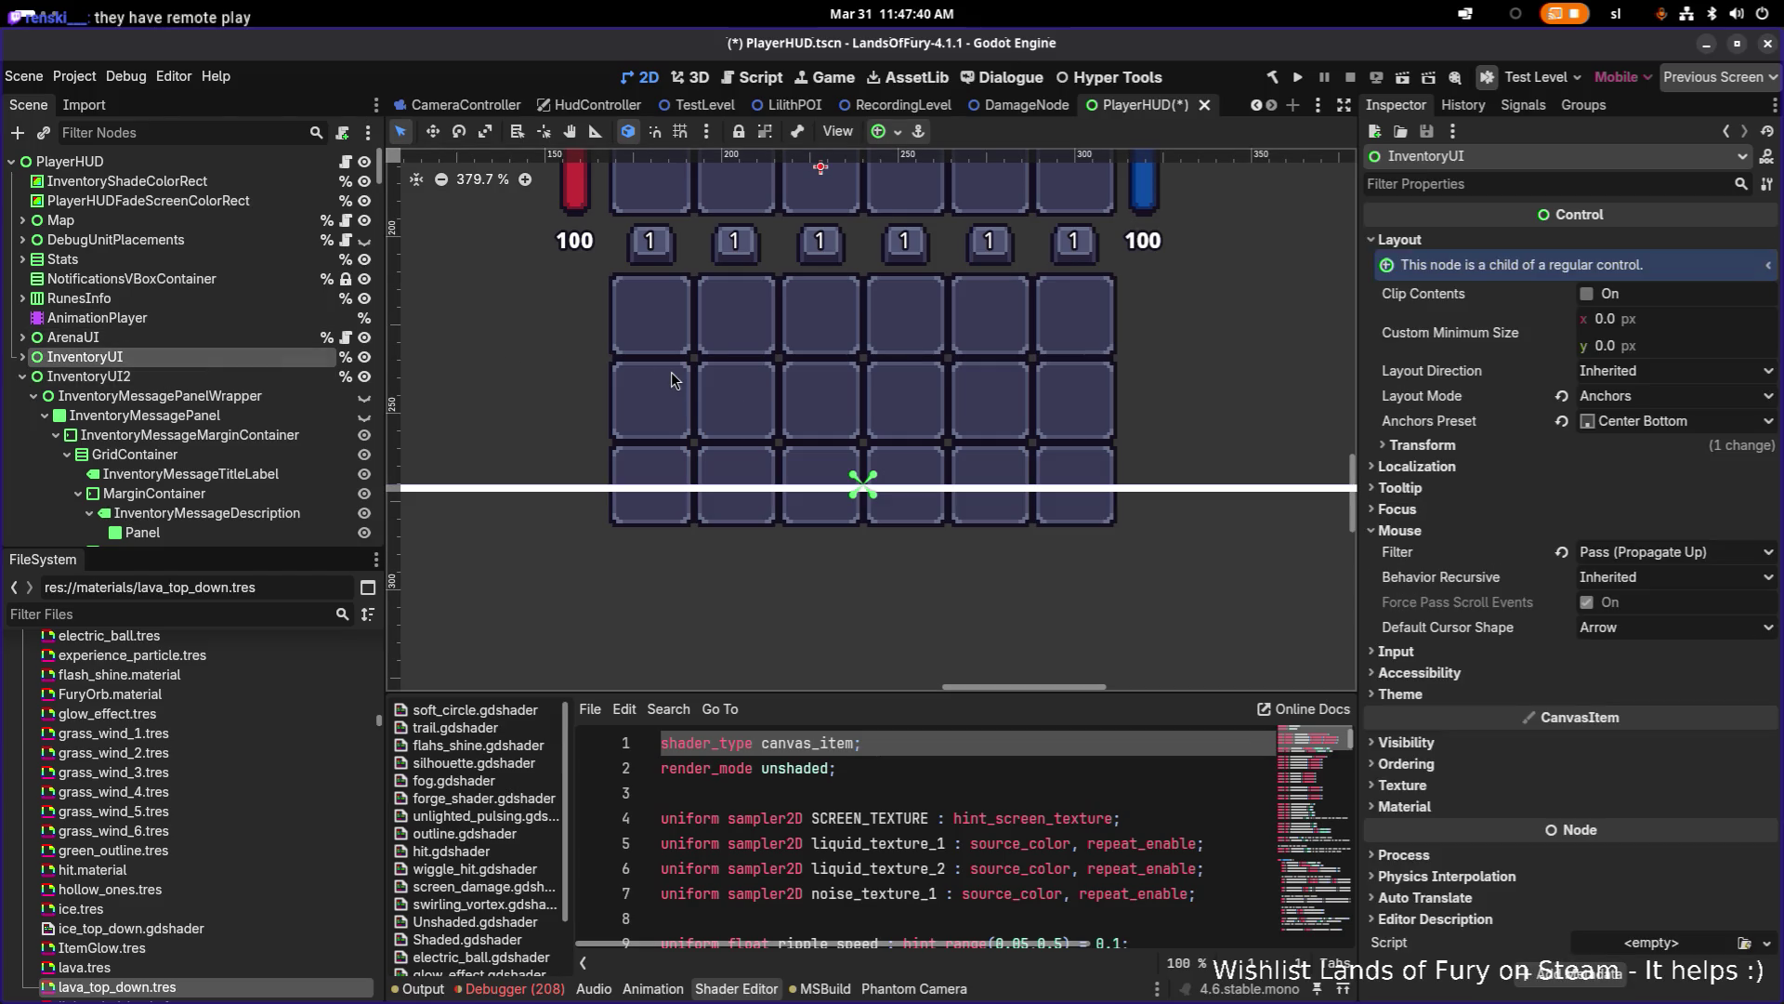
{"action": "scroll", "coordinate": [744, 399], "scroll_direction": "up", "scroll_amount": 2}
{"action": "key", "text": "w"}
{"action": "scroll", "coordinate": [837, 459], "scroll_direction": "up", "scroll_amount": 3}
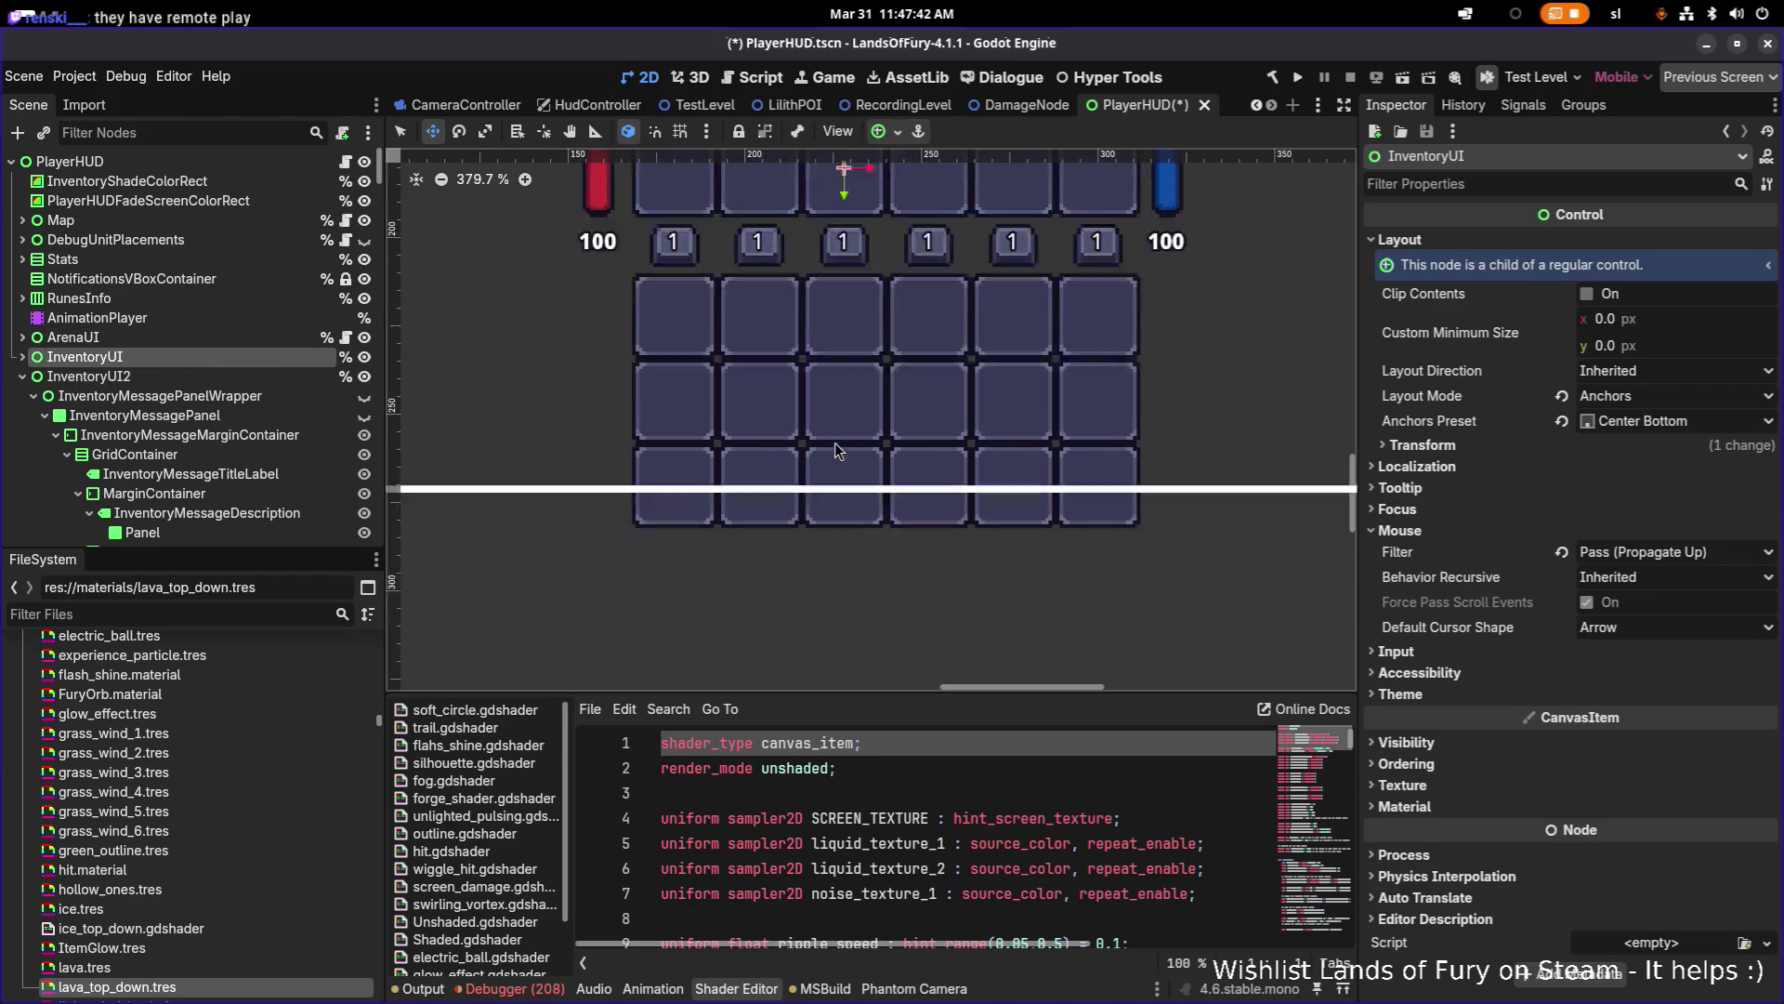
{"action": "scroll", "coordinate": [832, 446], "scroll_direction": "down", "scroll_amount": 3}
{"action": "scroll", "coordinate": [832, 446], "scroll_direction": "down", "scroll_amount": 6}
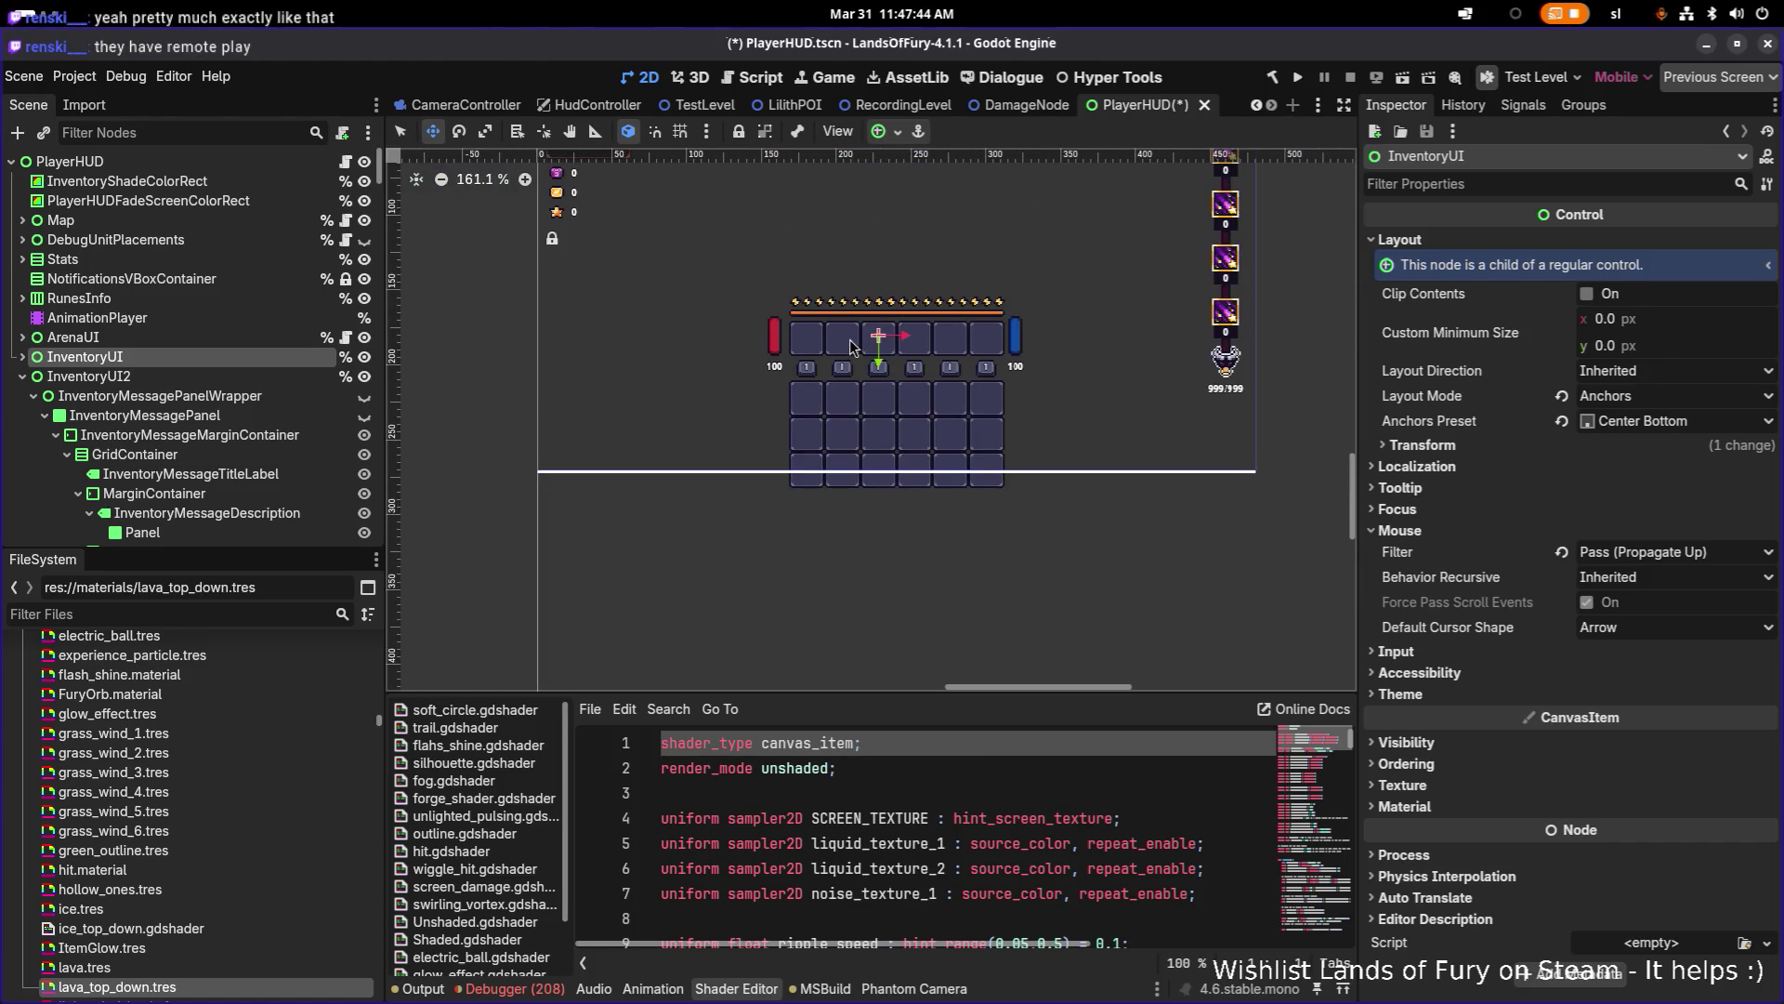
Step: Drag the original InventoryUI right beside its copy and check its Transform position 356, 180
{"action": "mouse_move", "coordinate": [881, 340]}
{"action": "left_mouse_down"}
{"action": "mouse_move", "coordinate": [1078, 345]}
{"action": "mouse_move", "coordinate": [1065, 359]}
{"action": "mouse_move", "coordinate": [1074, 338]}
{"action": "left_mouse_up"}
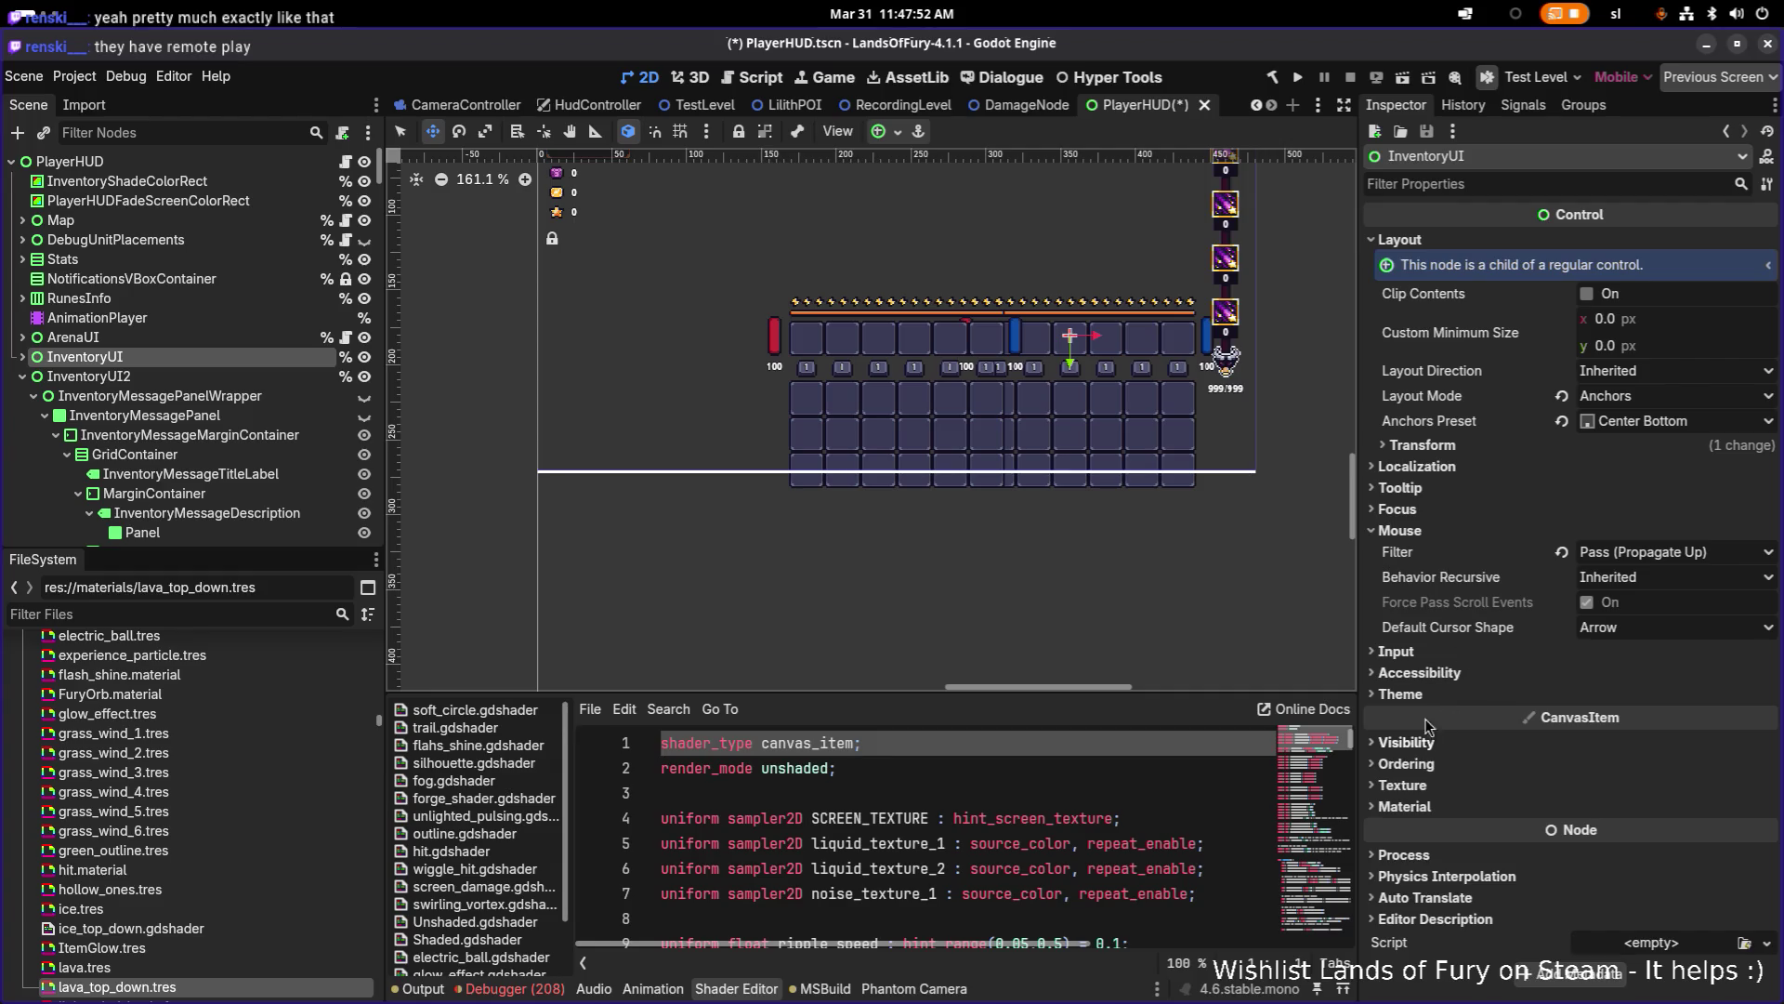
{"action": "left_click", "coordinate": [238, 378]}
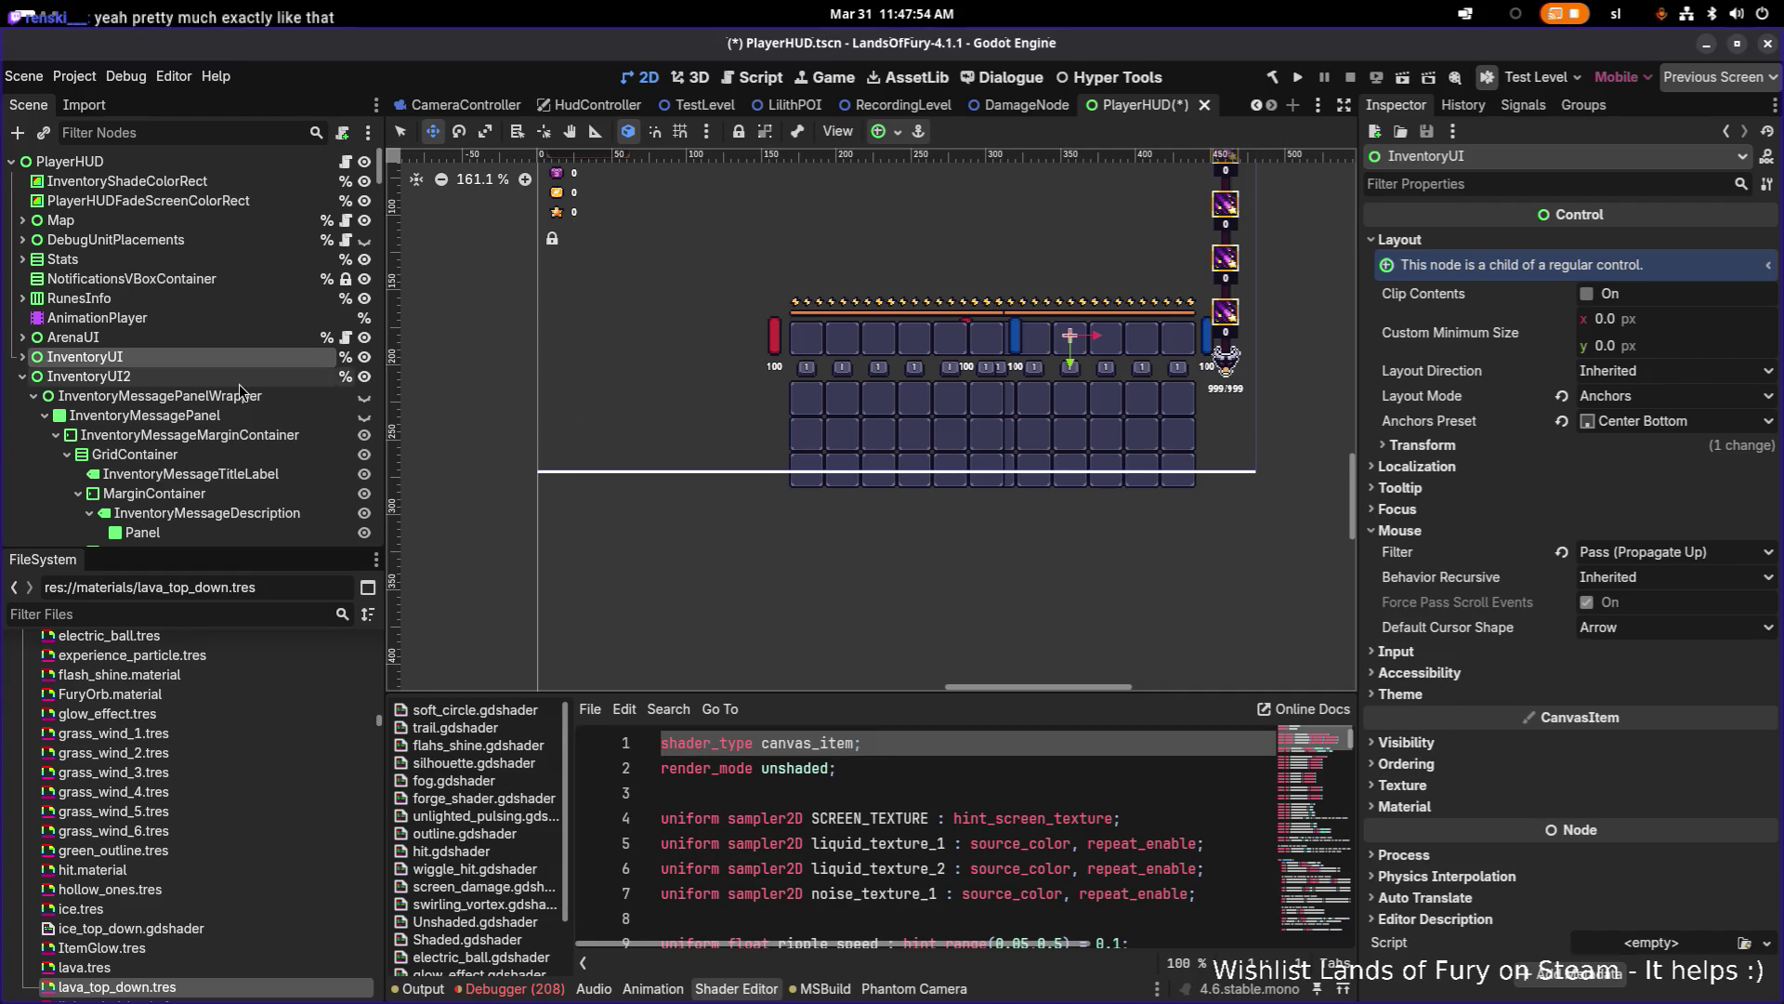
{"action": "left_click", "coordinate": [239, 358]}
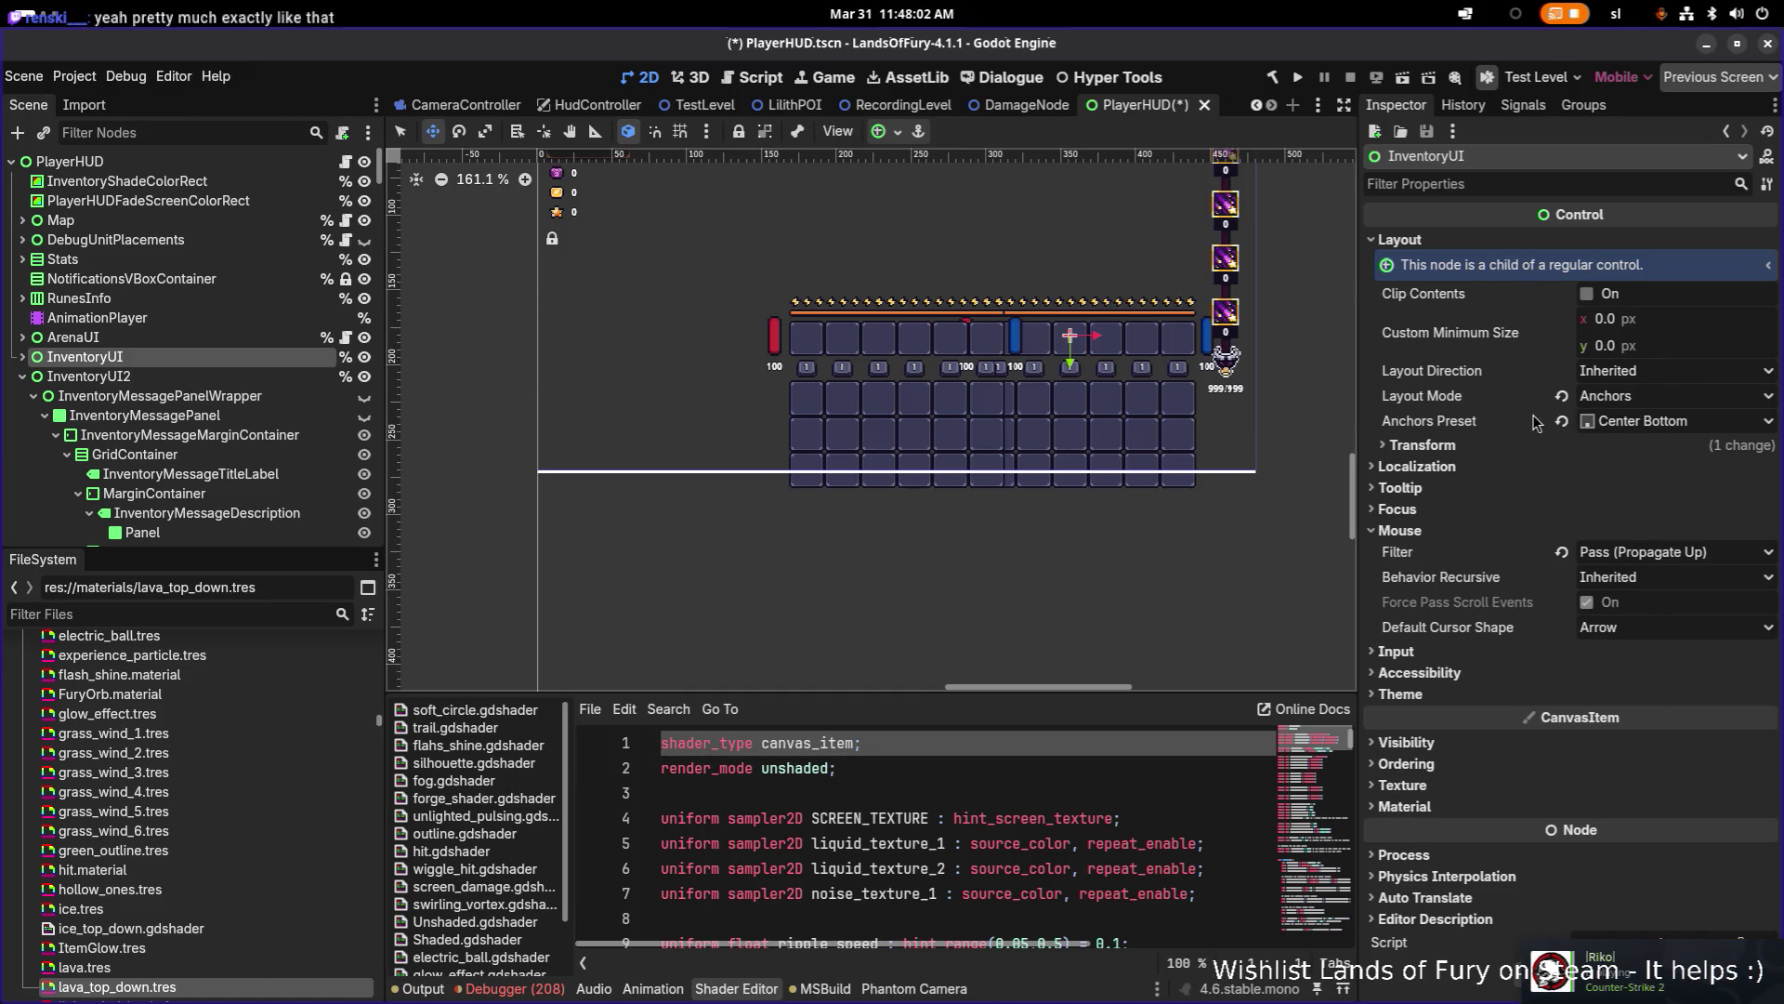
{"action": "left_click", "coordinate": [1475, 446]}
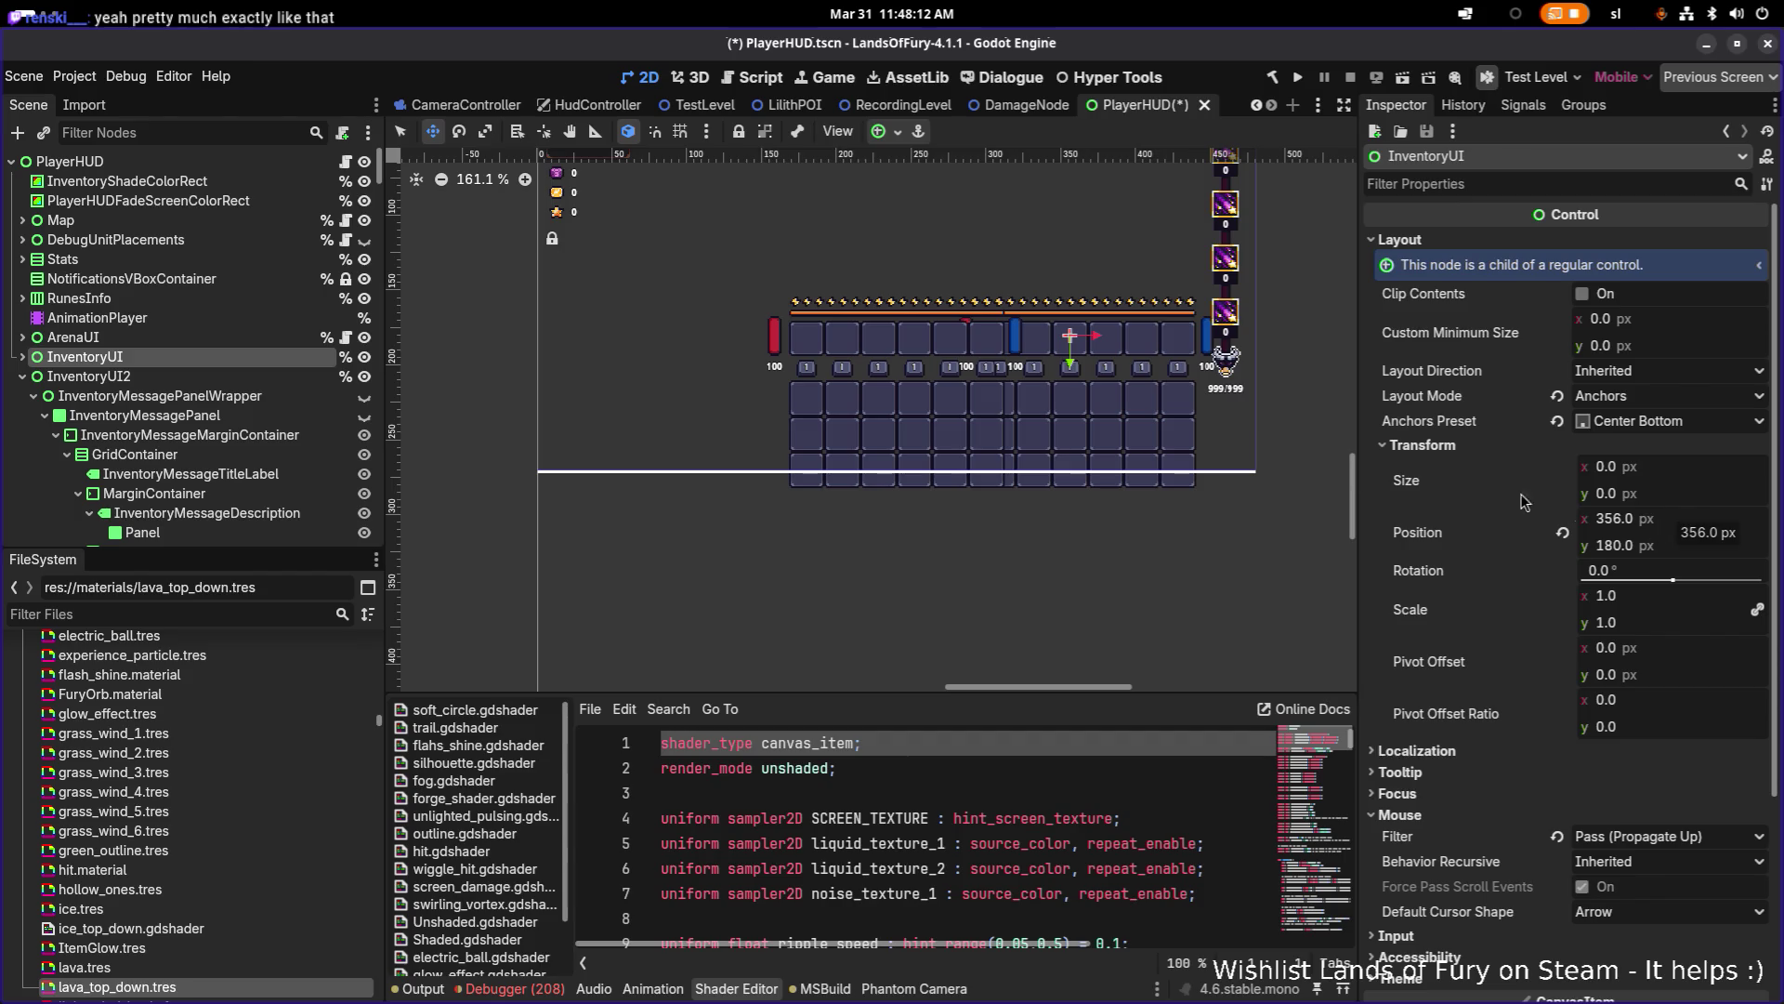
Step: Select InventoryUI2 and expand its Layout > Transform properties in the Inspector
{"action": "left_click", "coordinate": [166, 377]}
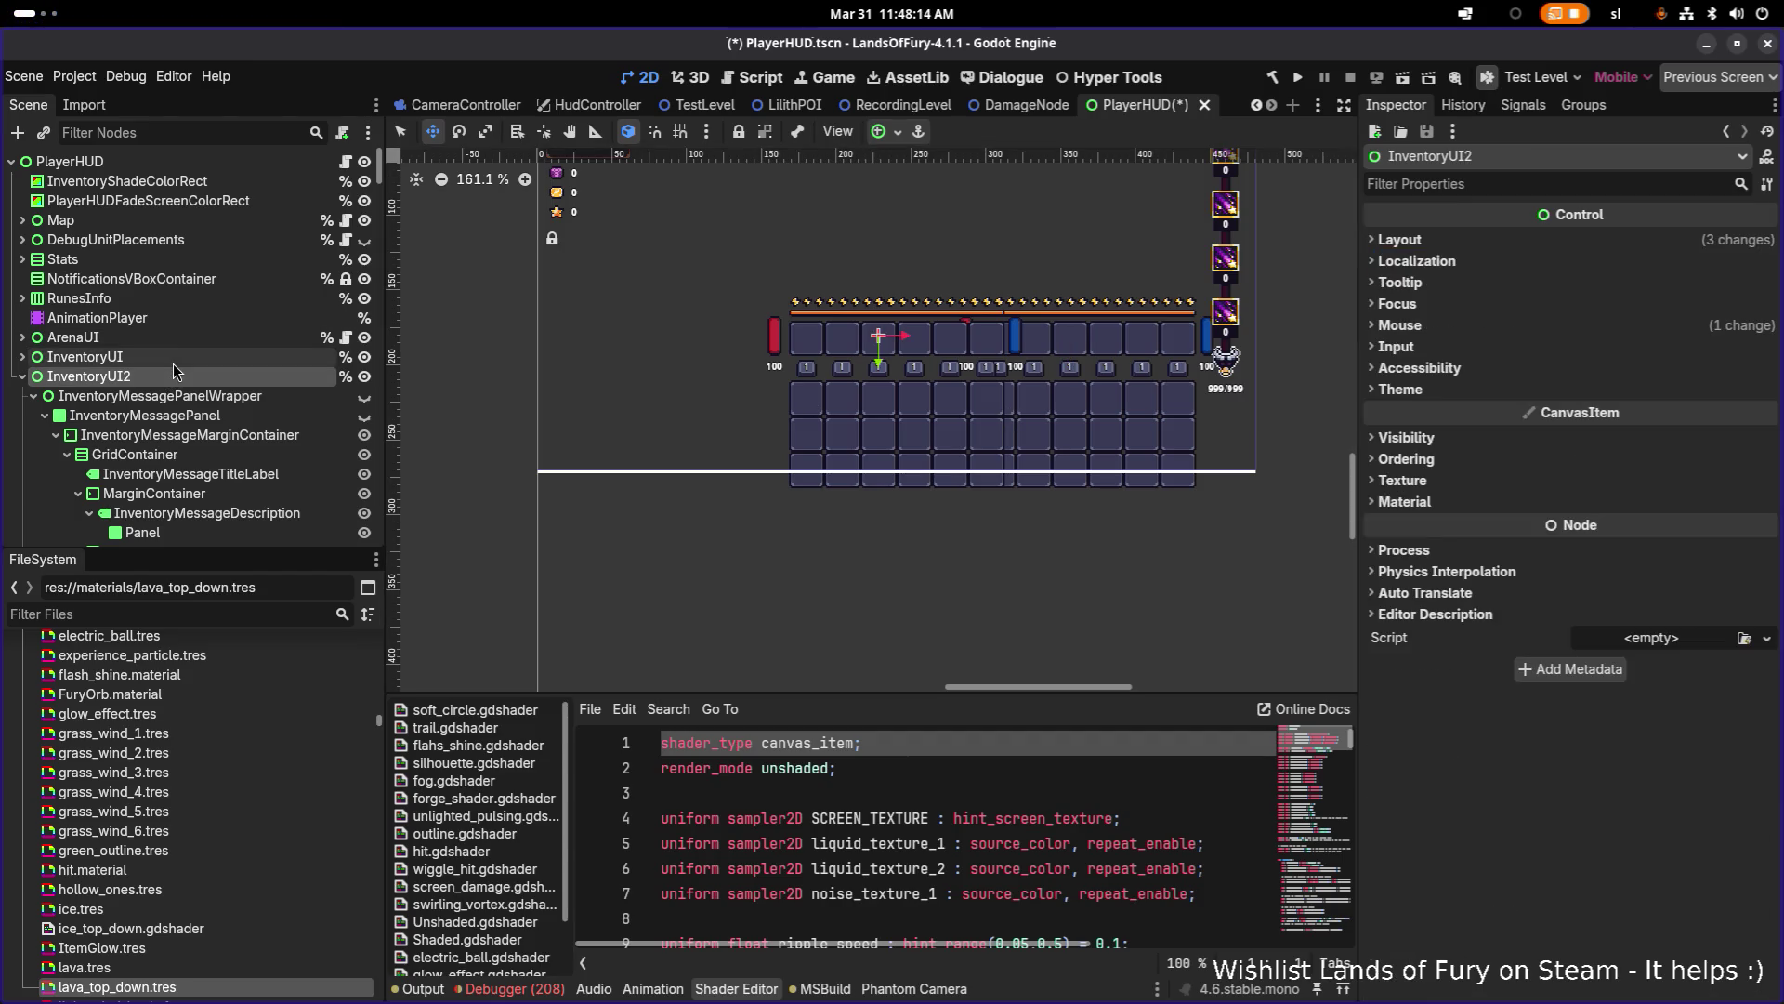
{"action": "left_click", "coordinate": [273, 359]}
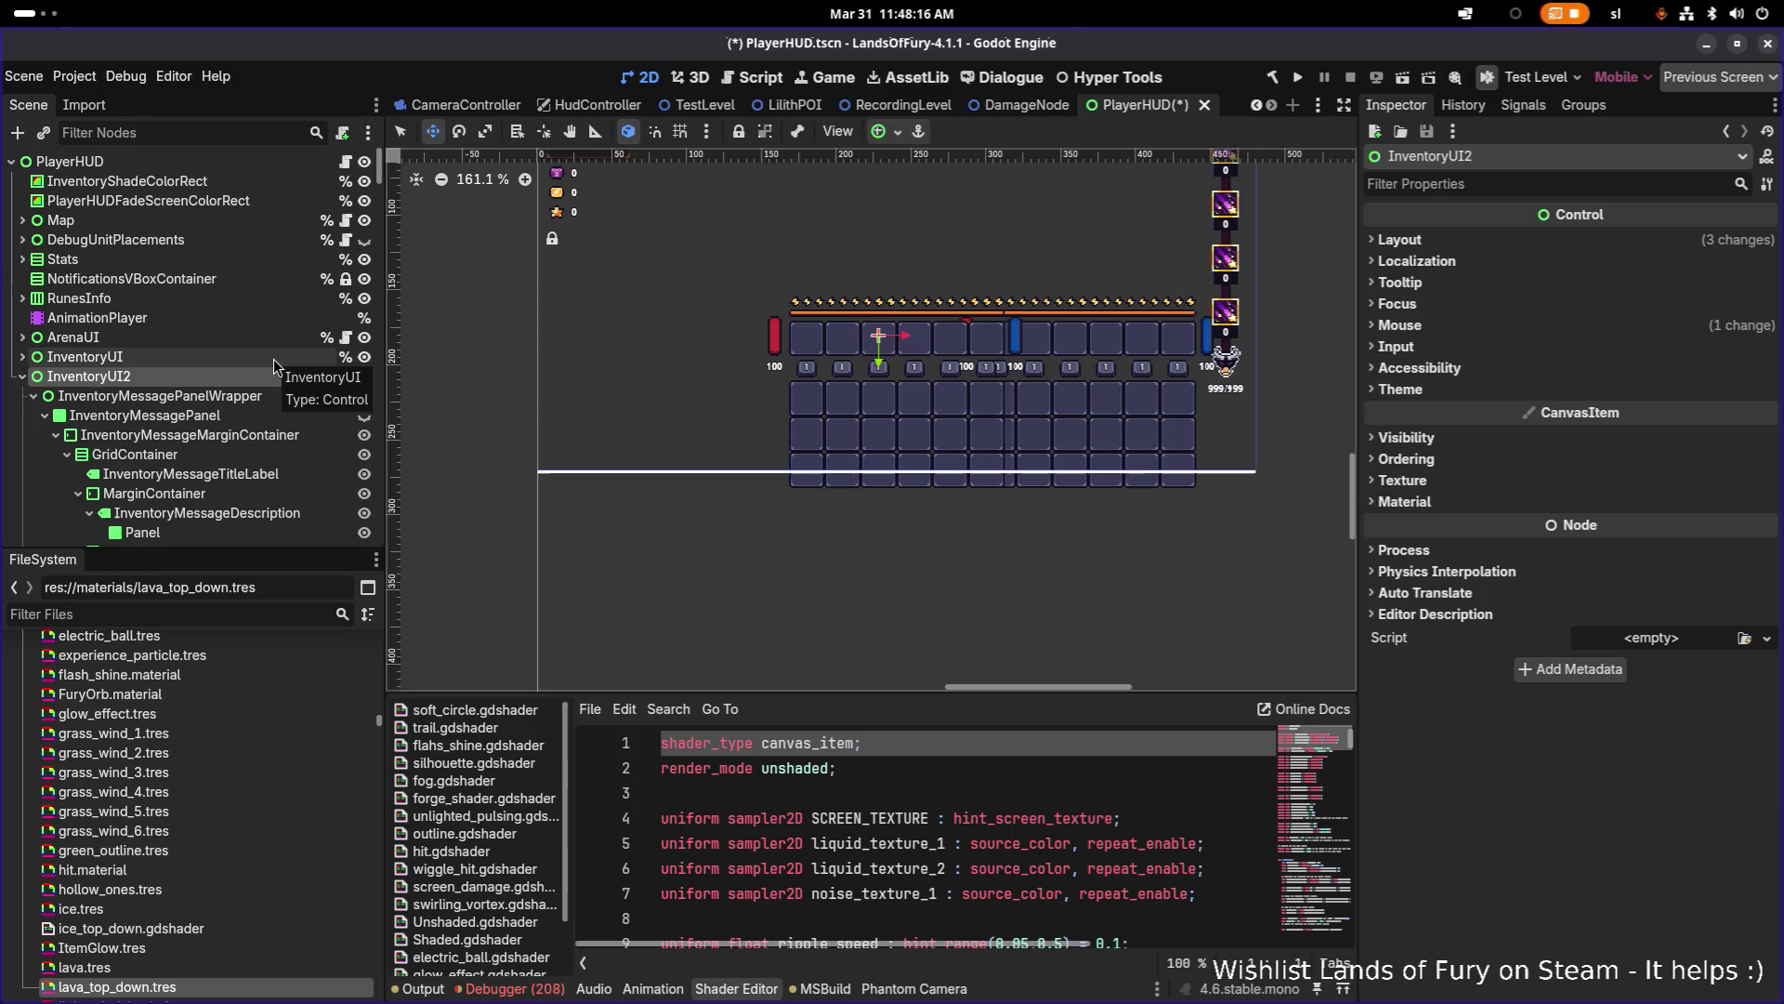
{"action": "left_click", "coordinate": [247, 376]}
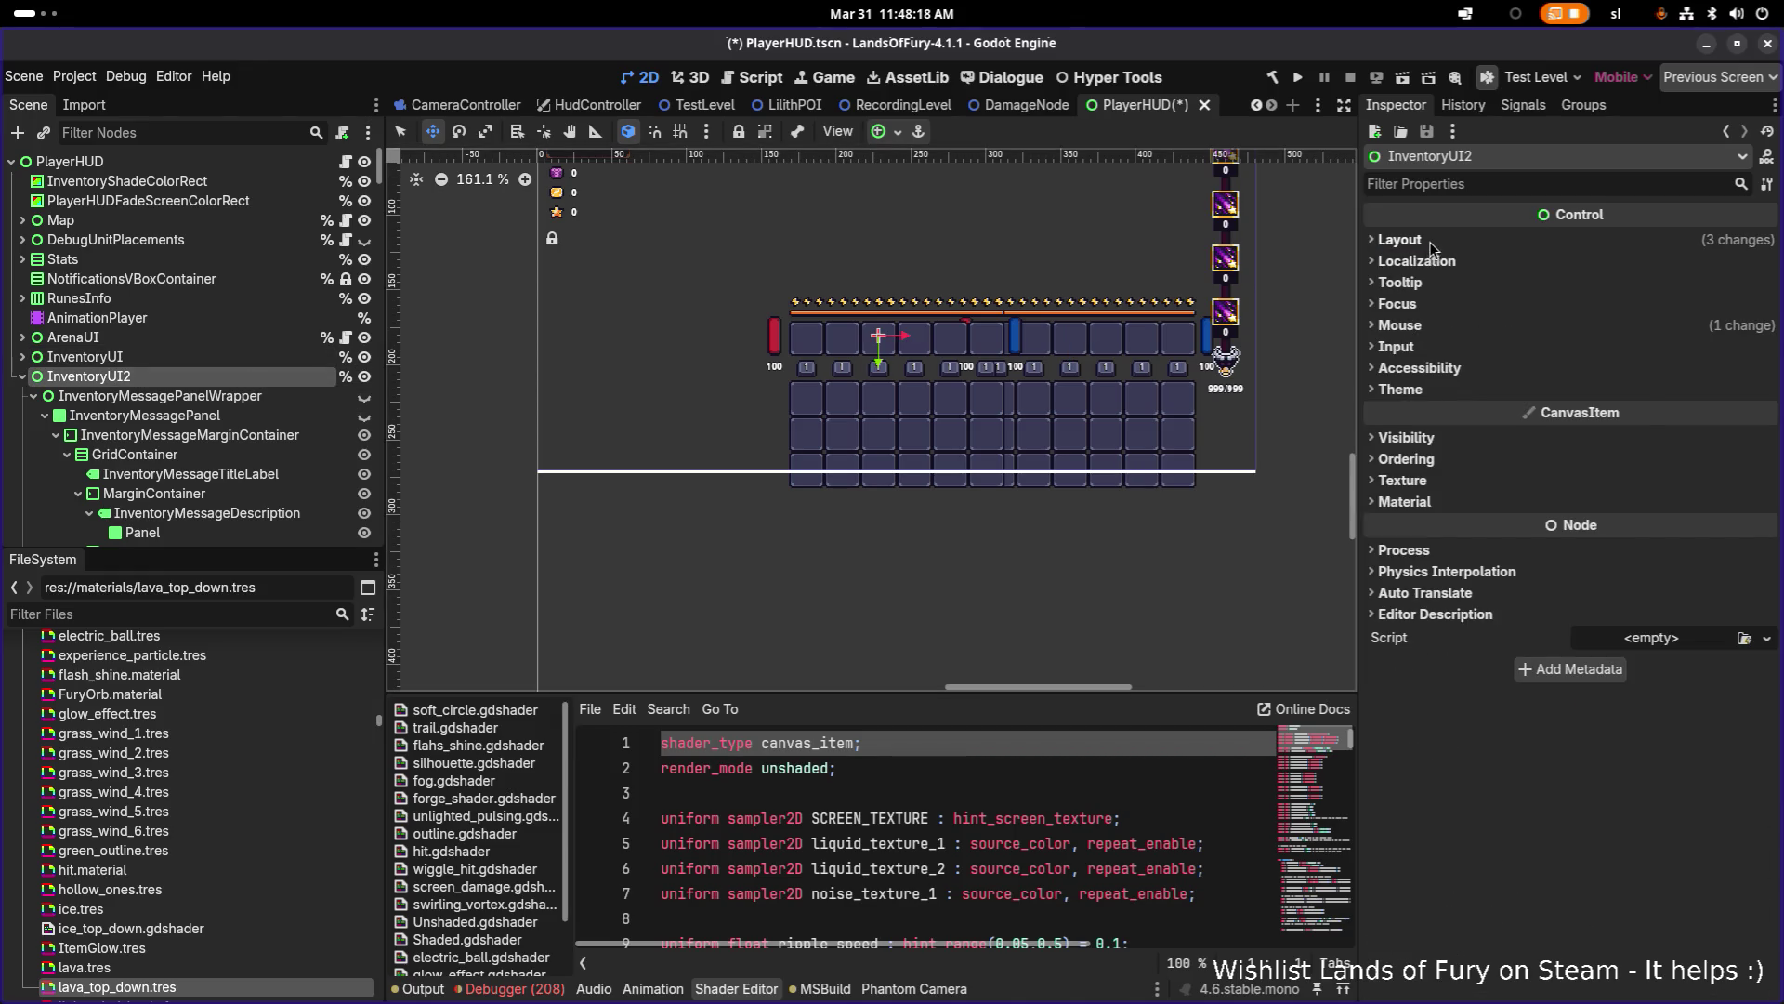
{"action": "left_click", "coordinate": [1399, 240]}
{"action": "left_click", "coordinate": [1506, 454]}
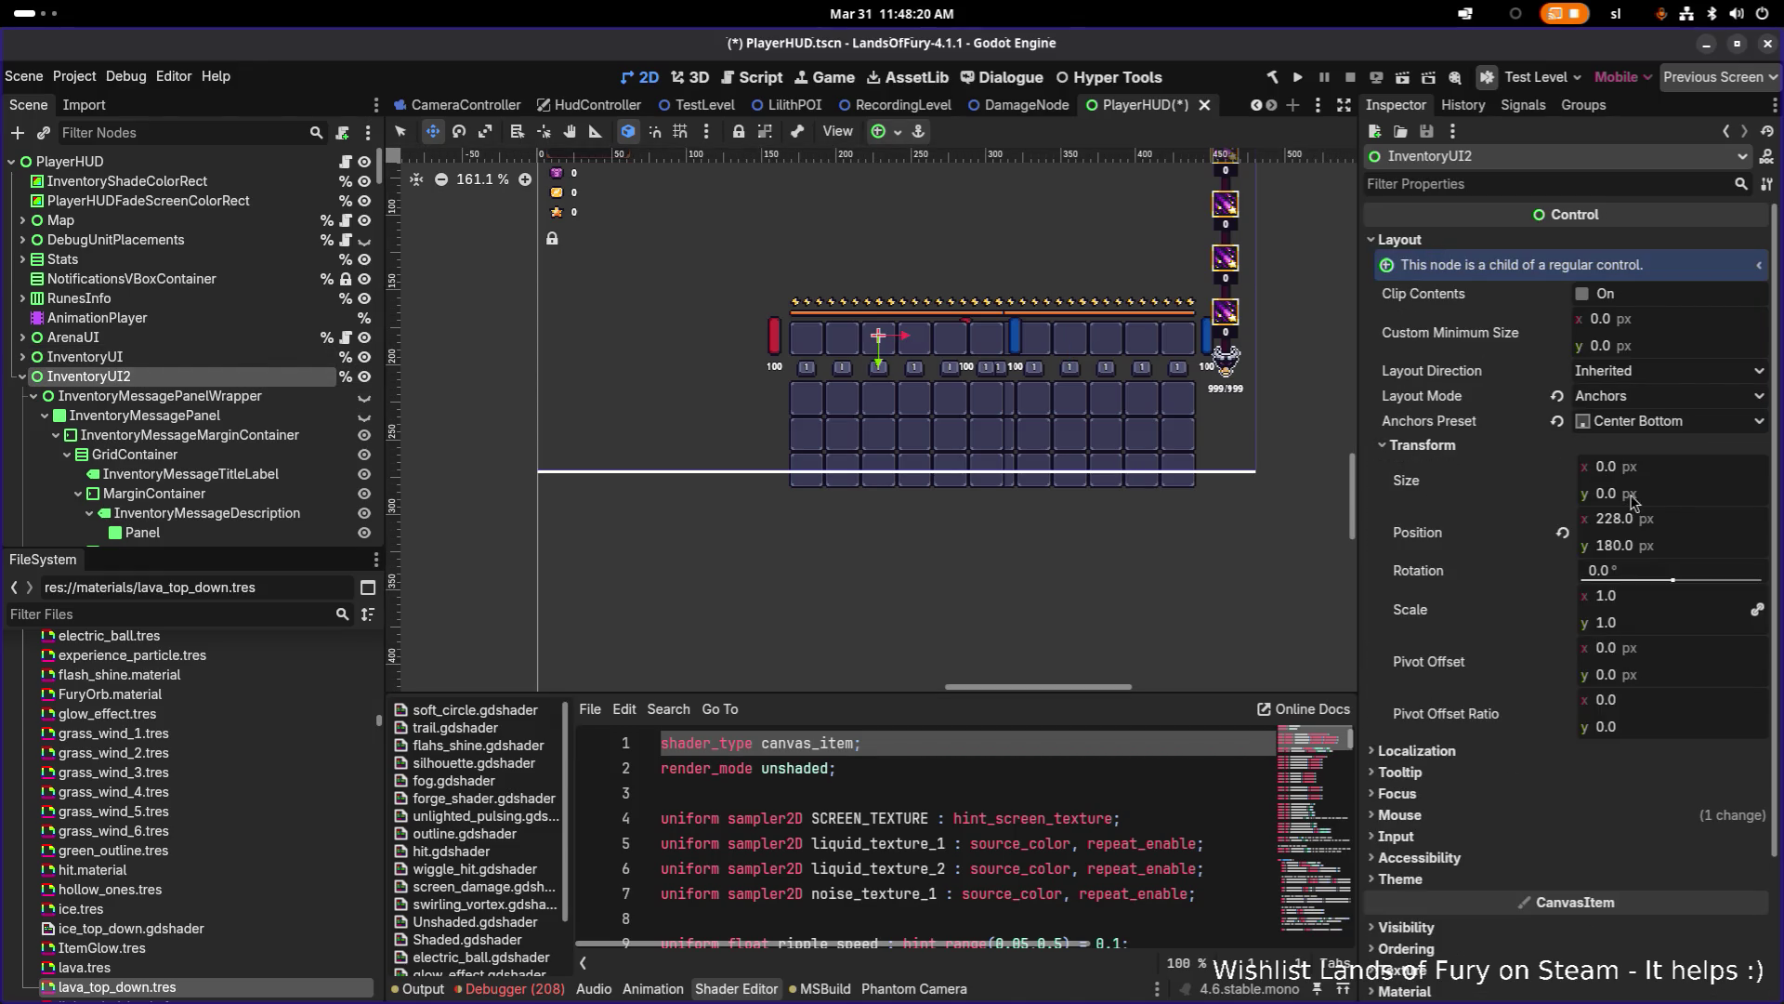
{"action": "left_click", "coordinate": [1693, 518]}
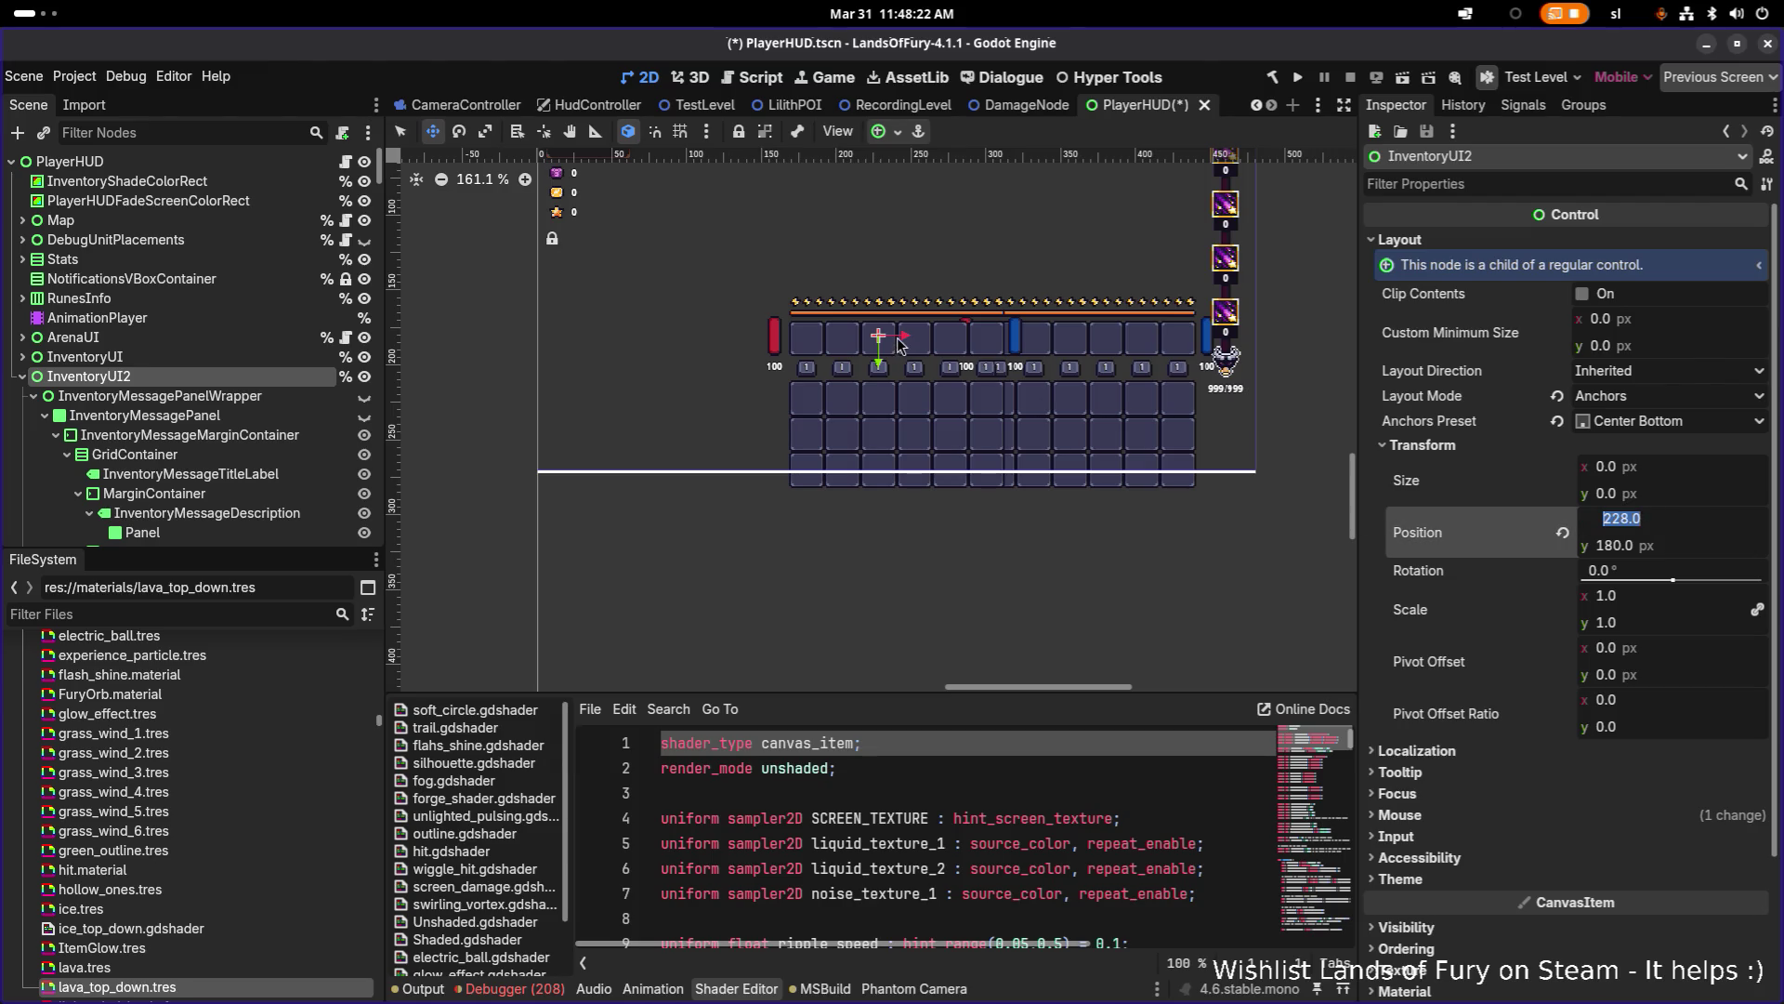
Step: Drag InventoryUI2 left to position 110, 182 so it sits beside InventoryUI
{"action": "left_click_drag", "start_coordinate": [879, 344], "coordinate": [749, 342]}
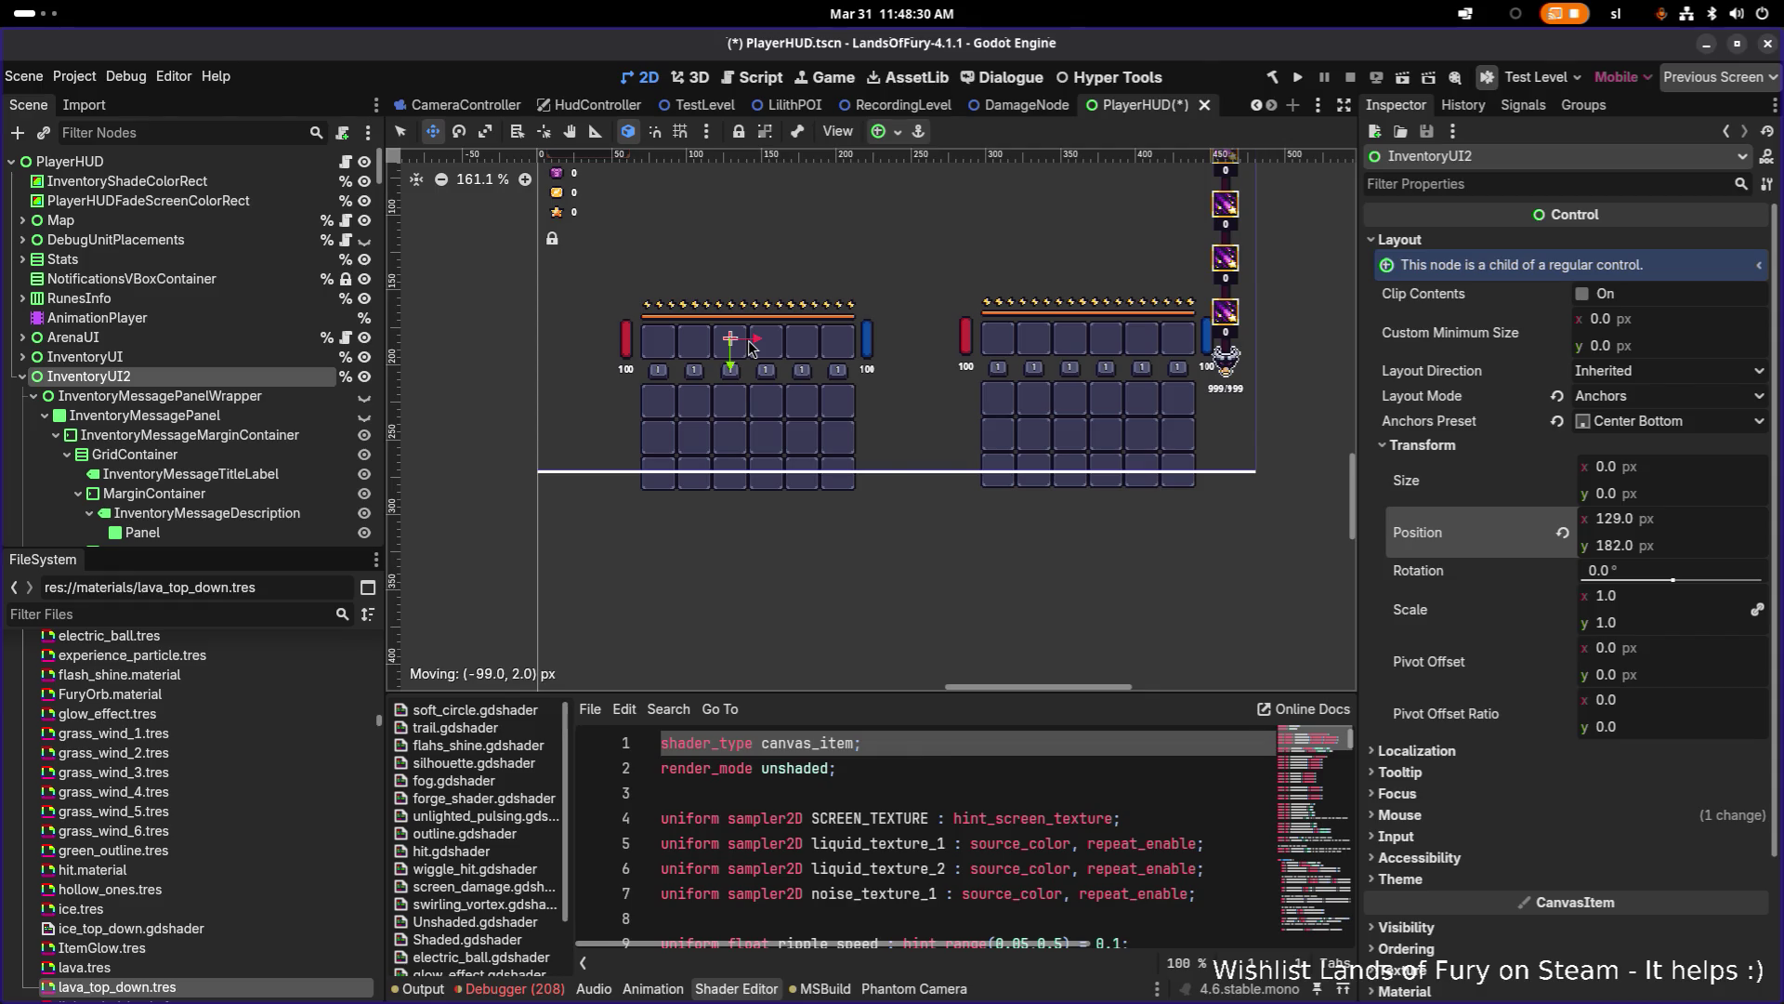
{"action": "left_click_drag", "start_coordinate": [751, 347], "coordinate": [749, 347]}
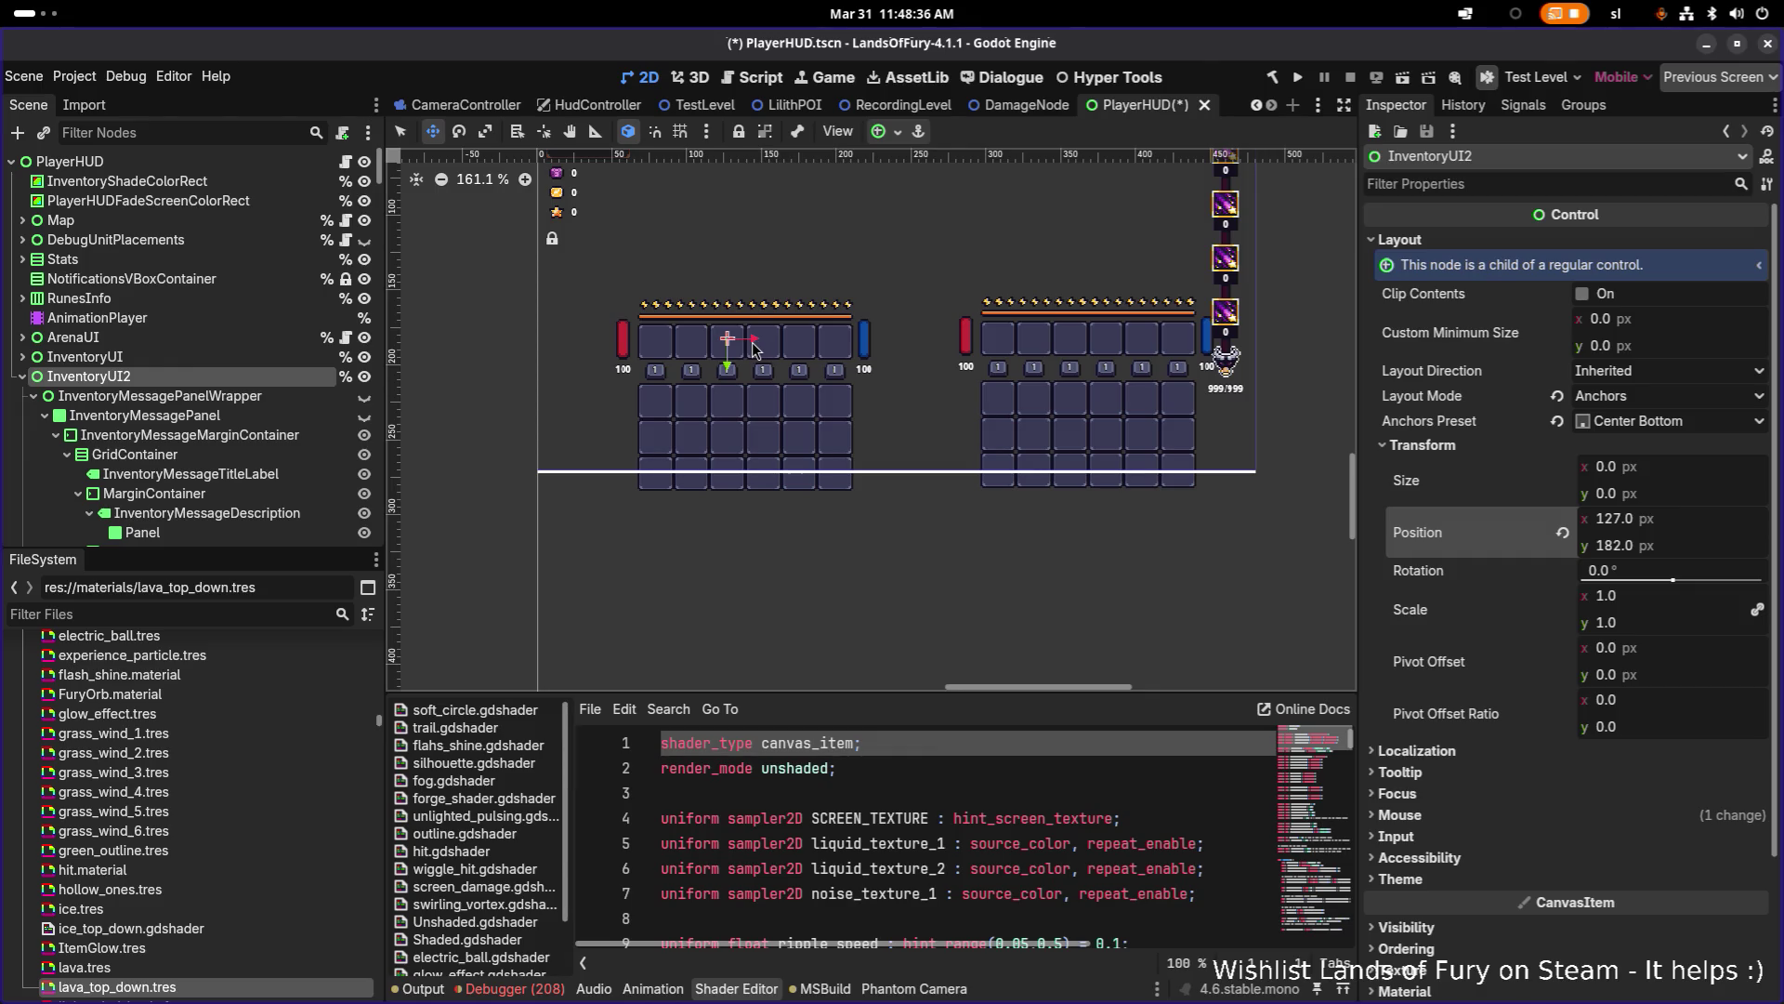
{"action": "left_click_drag", "start_coordinate": [754, 349], "coordinate": [729, 349]}
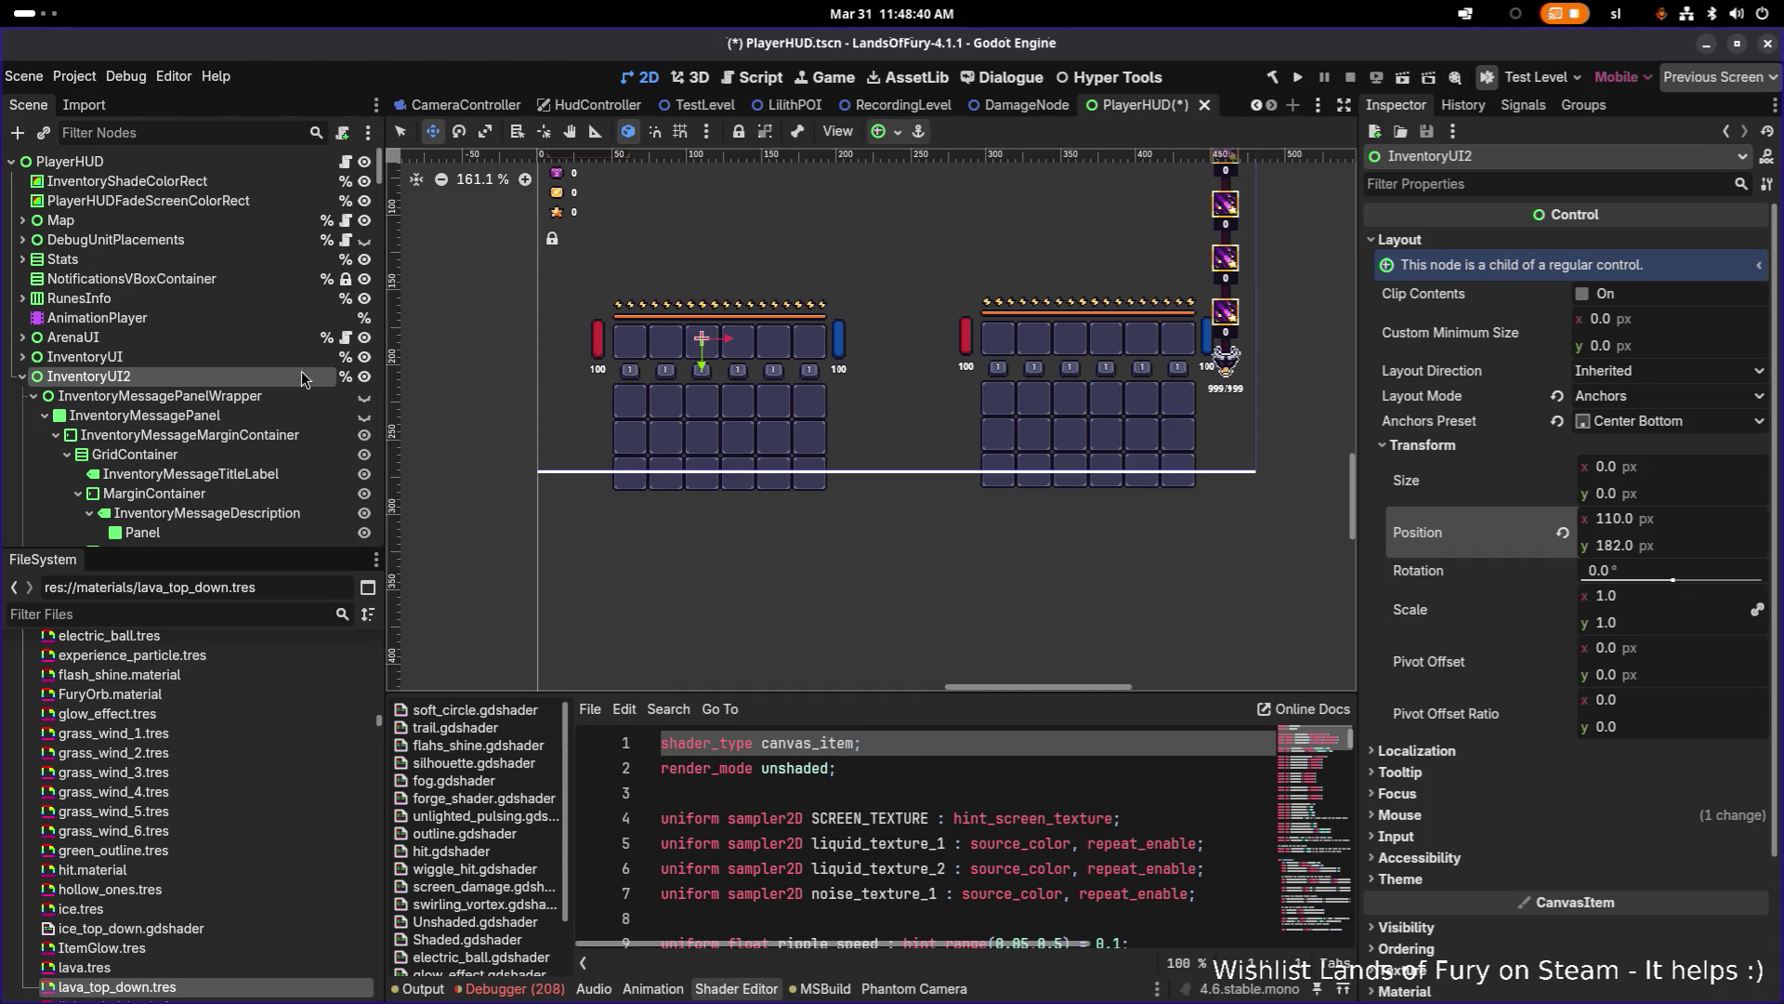
{"action": "left_click", "coordinate": [23, 377]}
{"action": "left_click", "coordinate": [83, 357]}
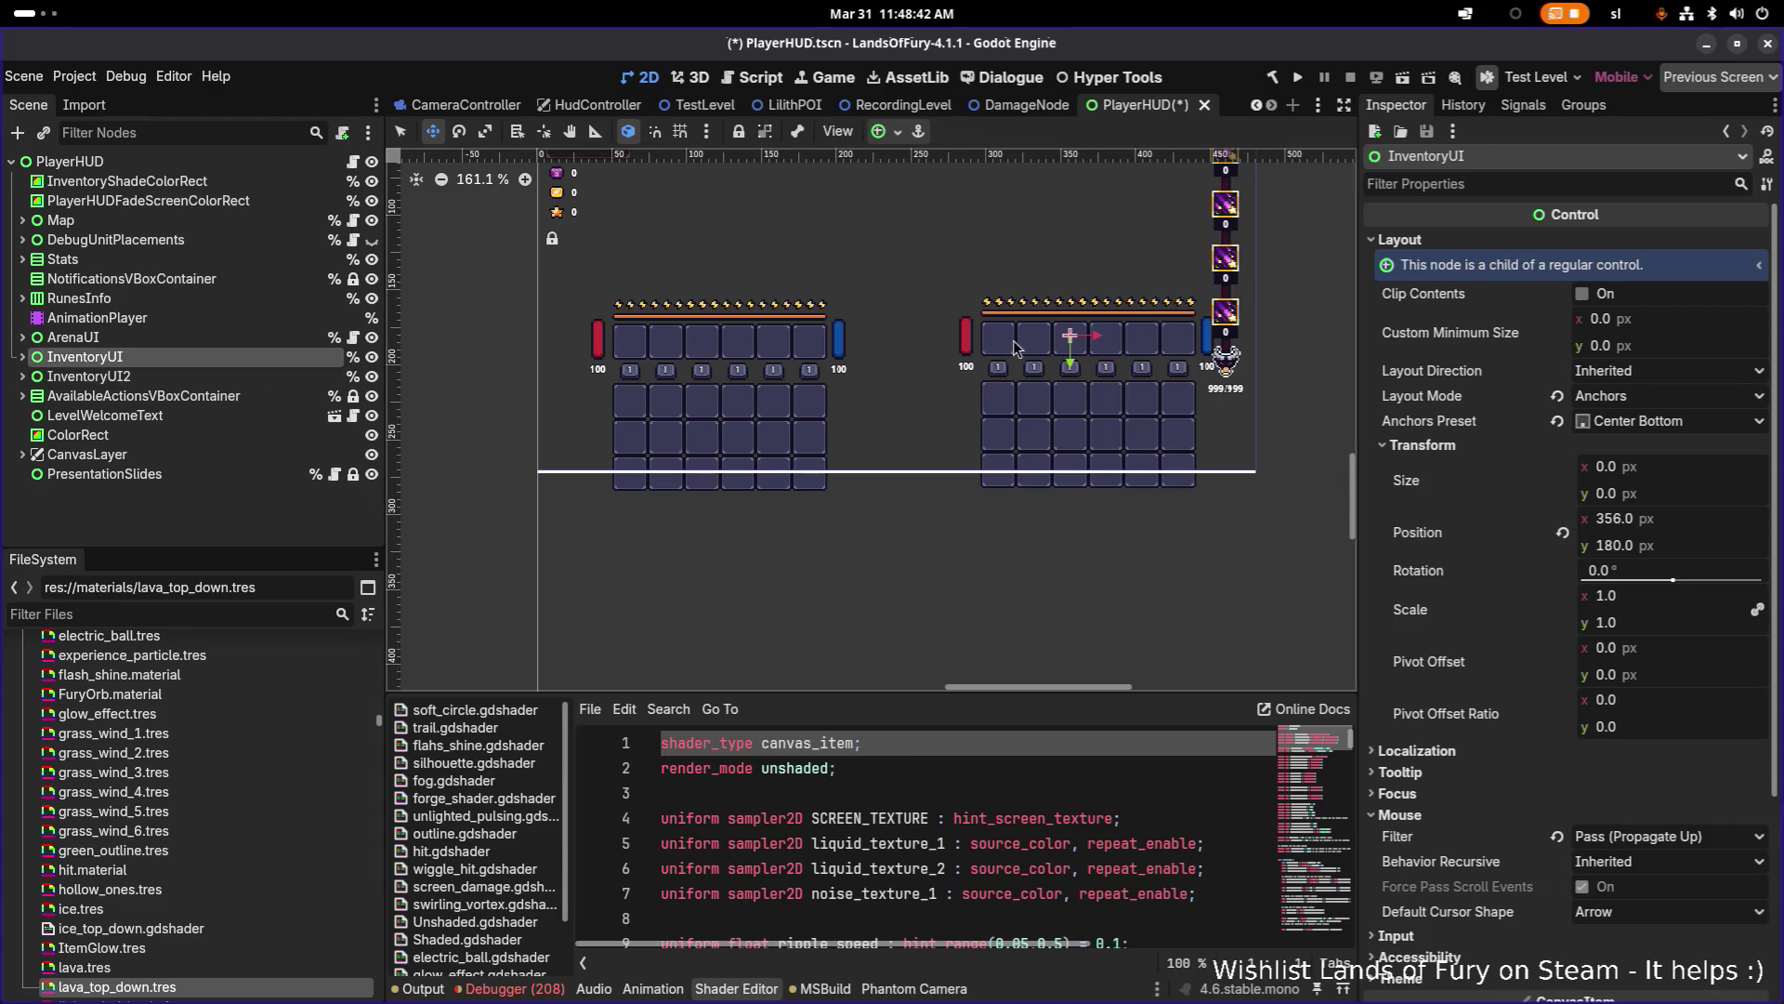
Step: Lower InventoryUI to 335, 238 and InventoryUI2 to the same y of 238
{"action": "mouse_move", "coordinate": [1073, 372]}
{"action": "left_mouse_down"}
{"action": "mouse_move", "coordinate": [1069, 424]}
{"action": "mouse_move", "coordinate": [1043, 433]}
{"action": "left_mouse_up"}
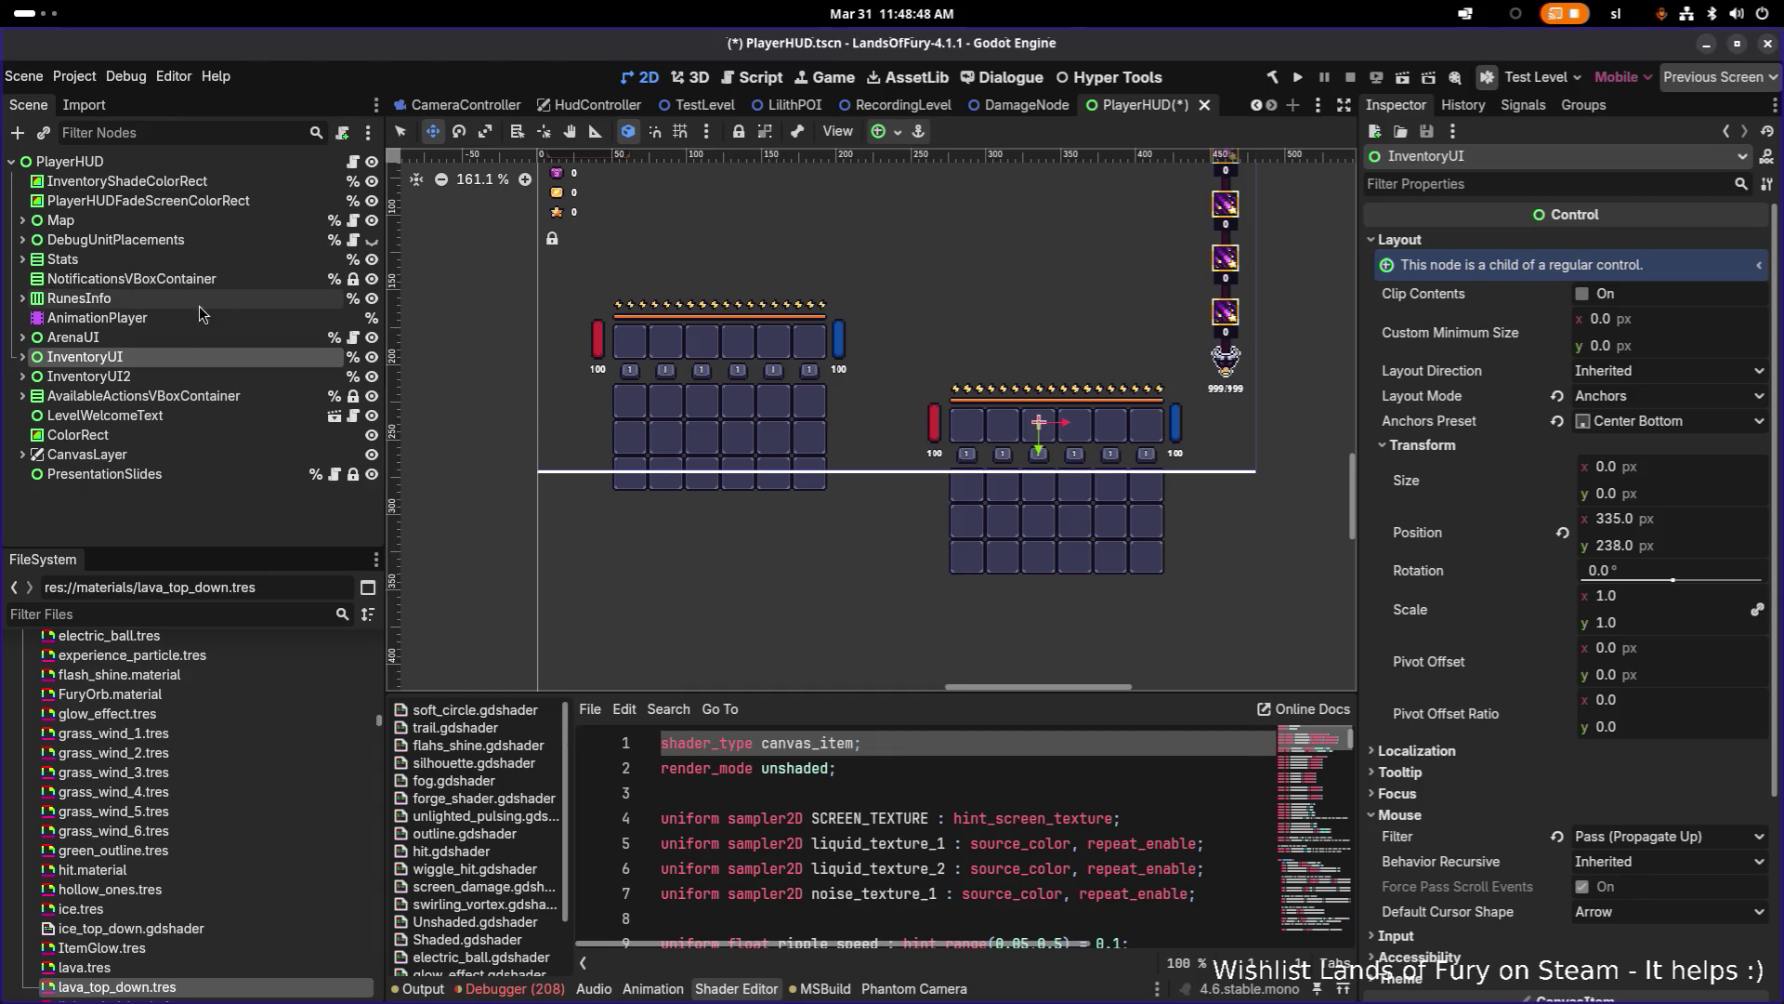
{"action": "left_click", "coordinate": [186, 375]}
{"action": "left_click_drag", "start_coordinate": [708, 349], "coordinate": [734, 432]}
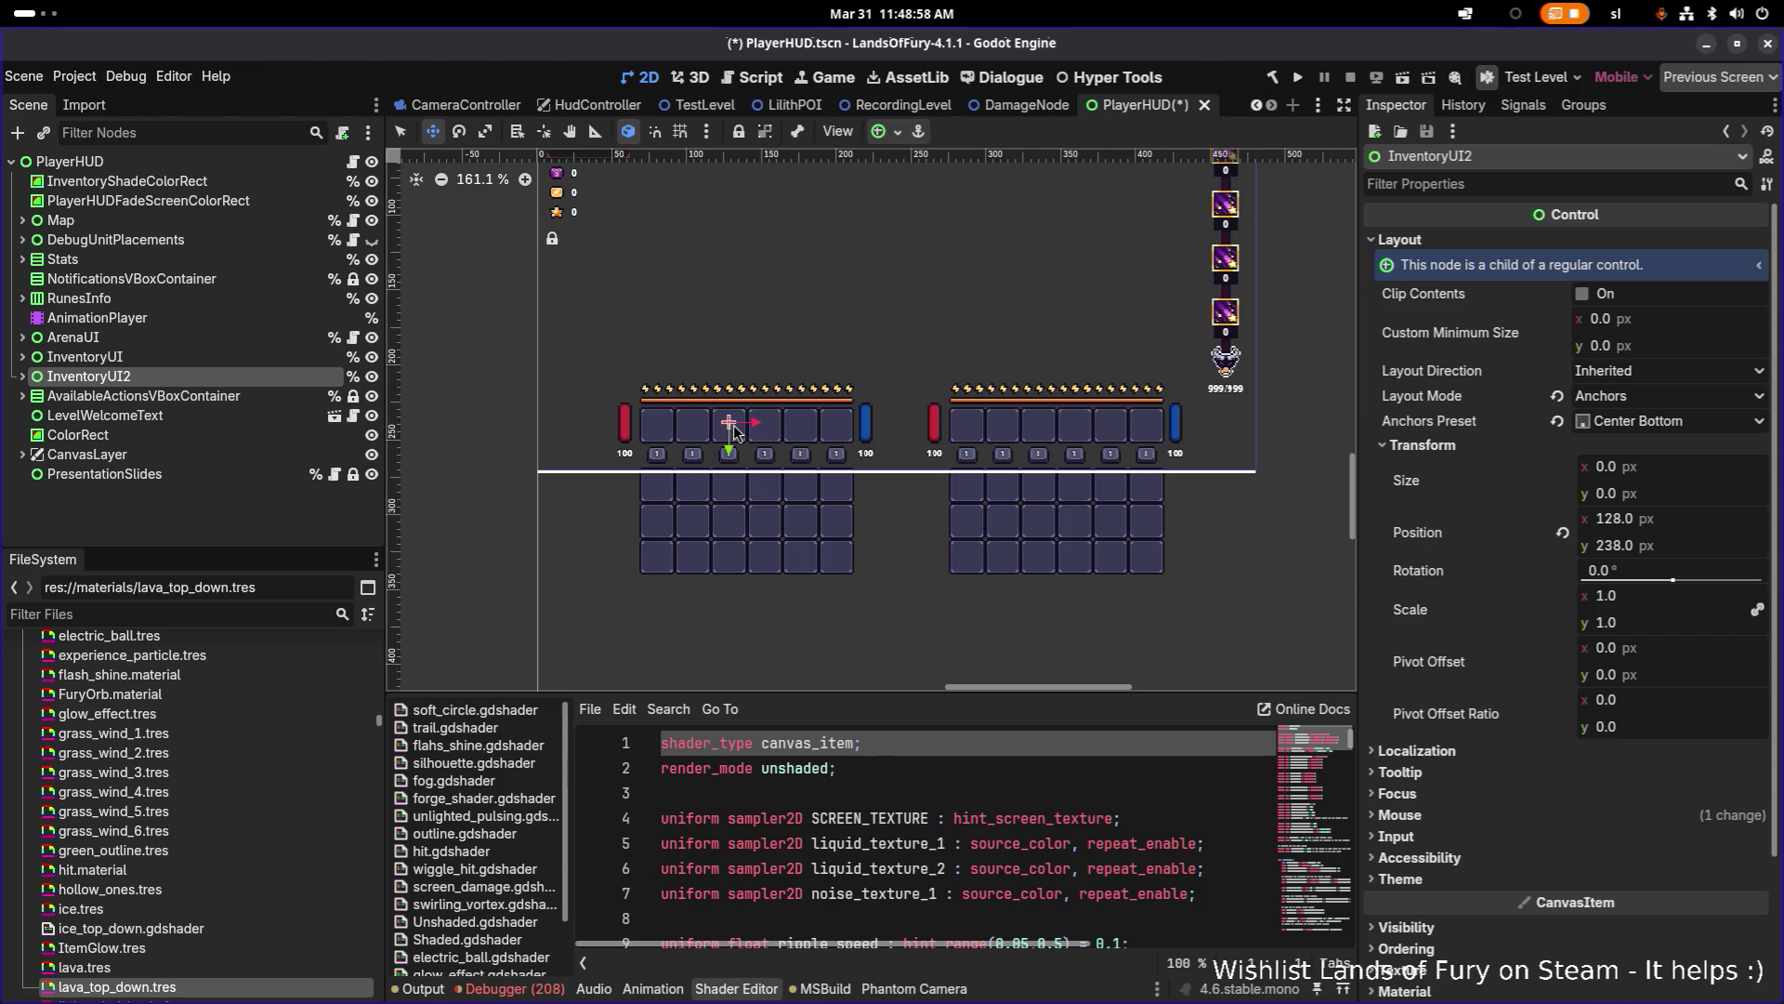
Step: Nudge InventoryUI2 by one pixel to position 129, 238, zooming in to check alignment
{"action": "scroll", "coordinate": [837, 410], "scroll_direction": "up", "scroll_amount": 3}
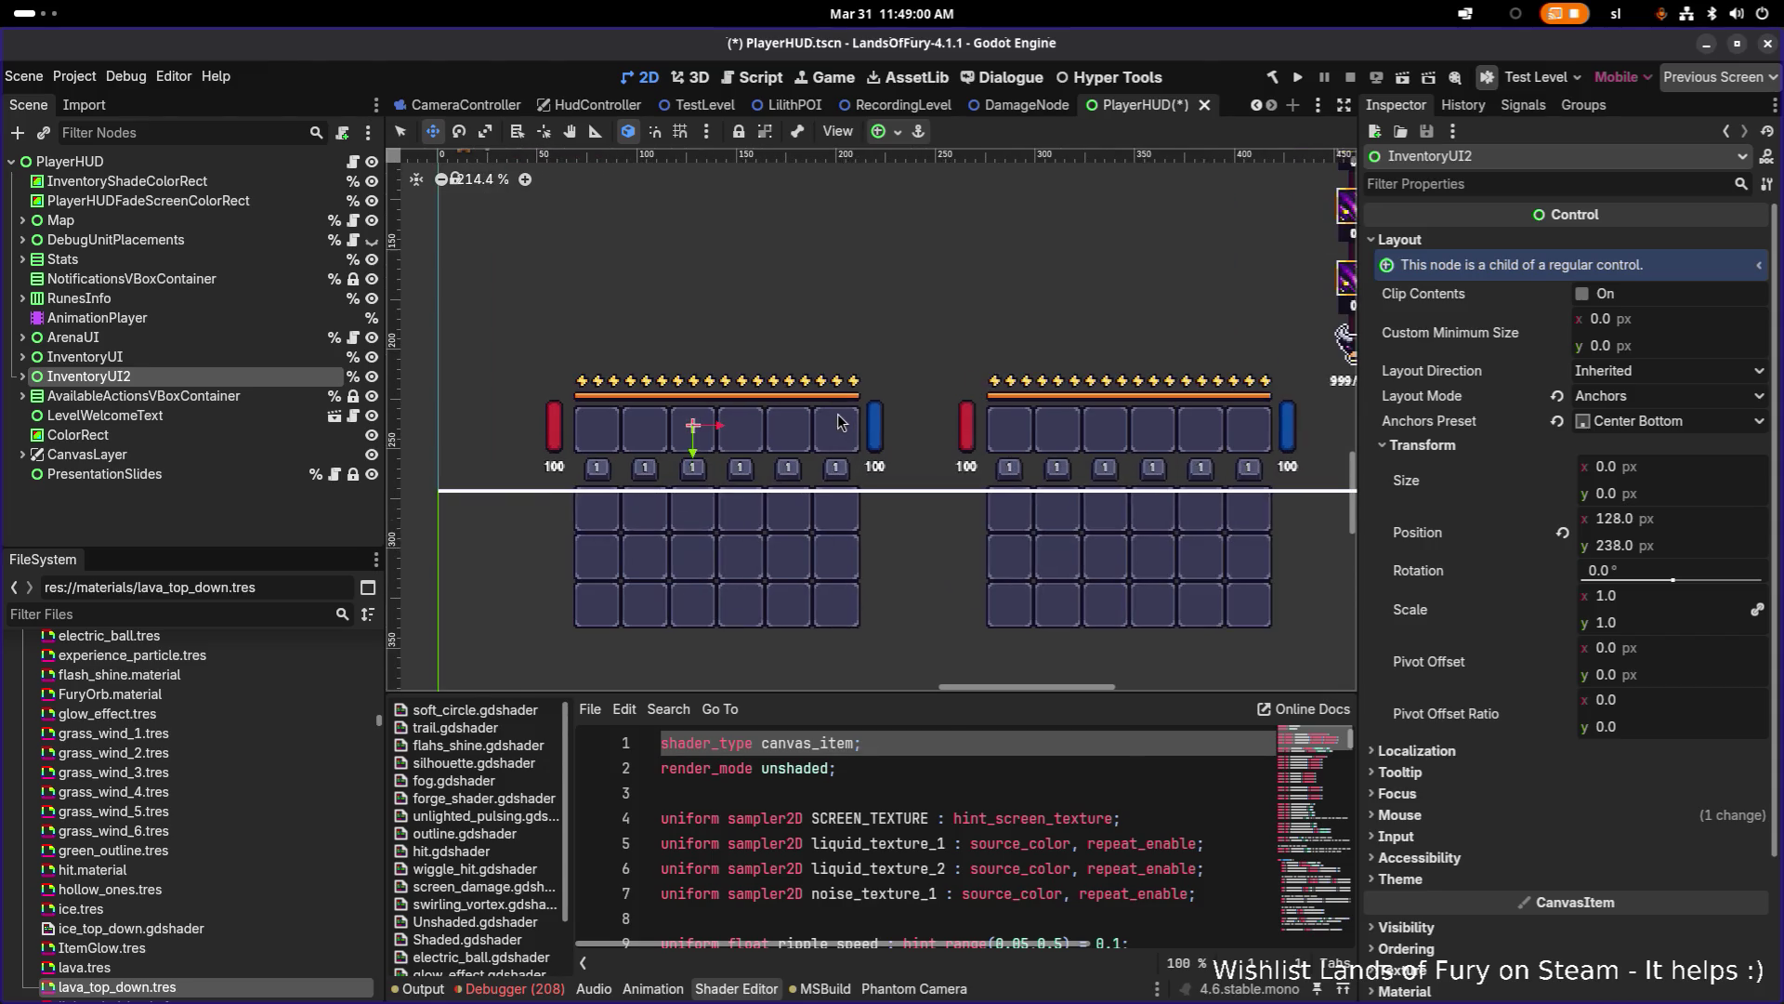
{"action": "scroll", "coordinate": [855, 406], "scroll_direction": "up", "scroll_amount": 2}
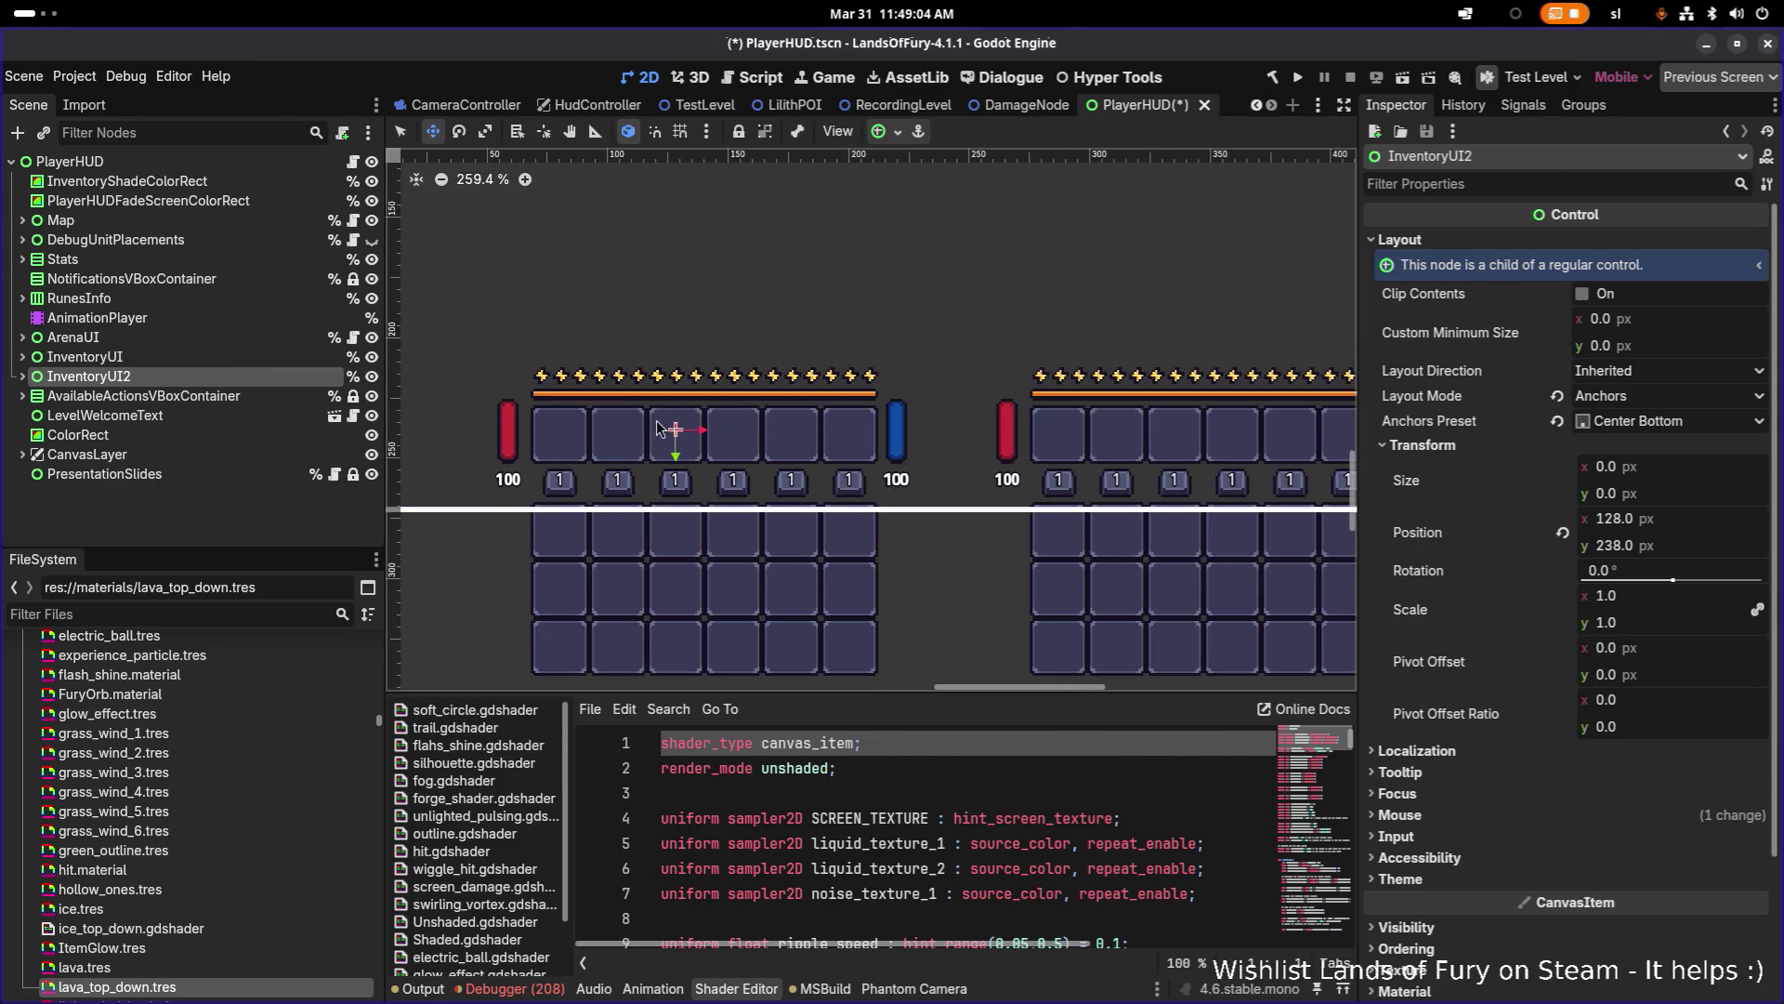
{"action": "scroll", "coordinate": [725, 418], "scroll_direction": "down", "scroll_amount": 6}
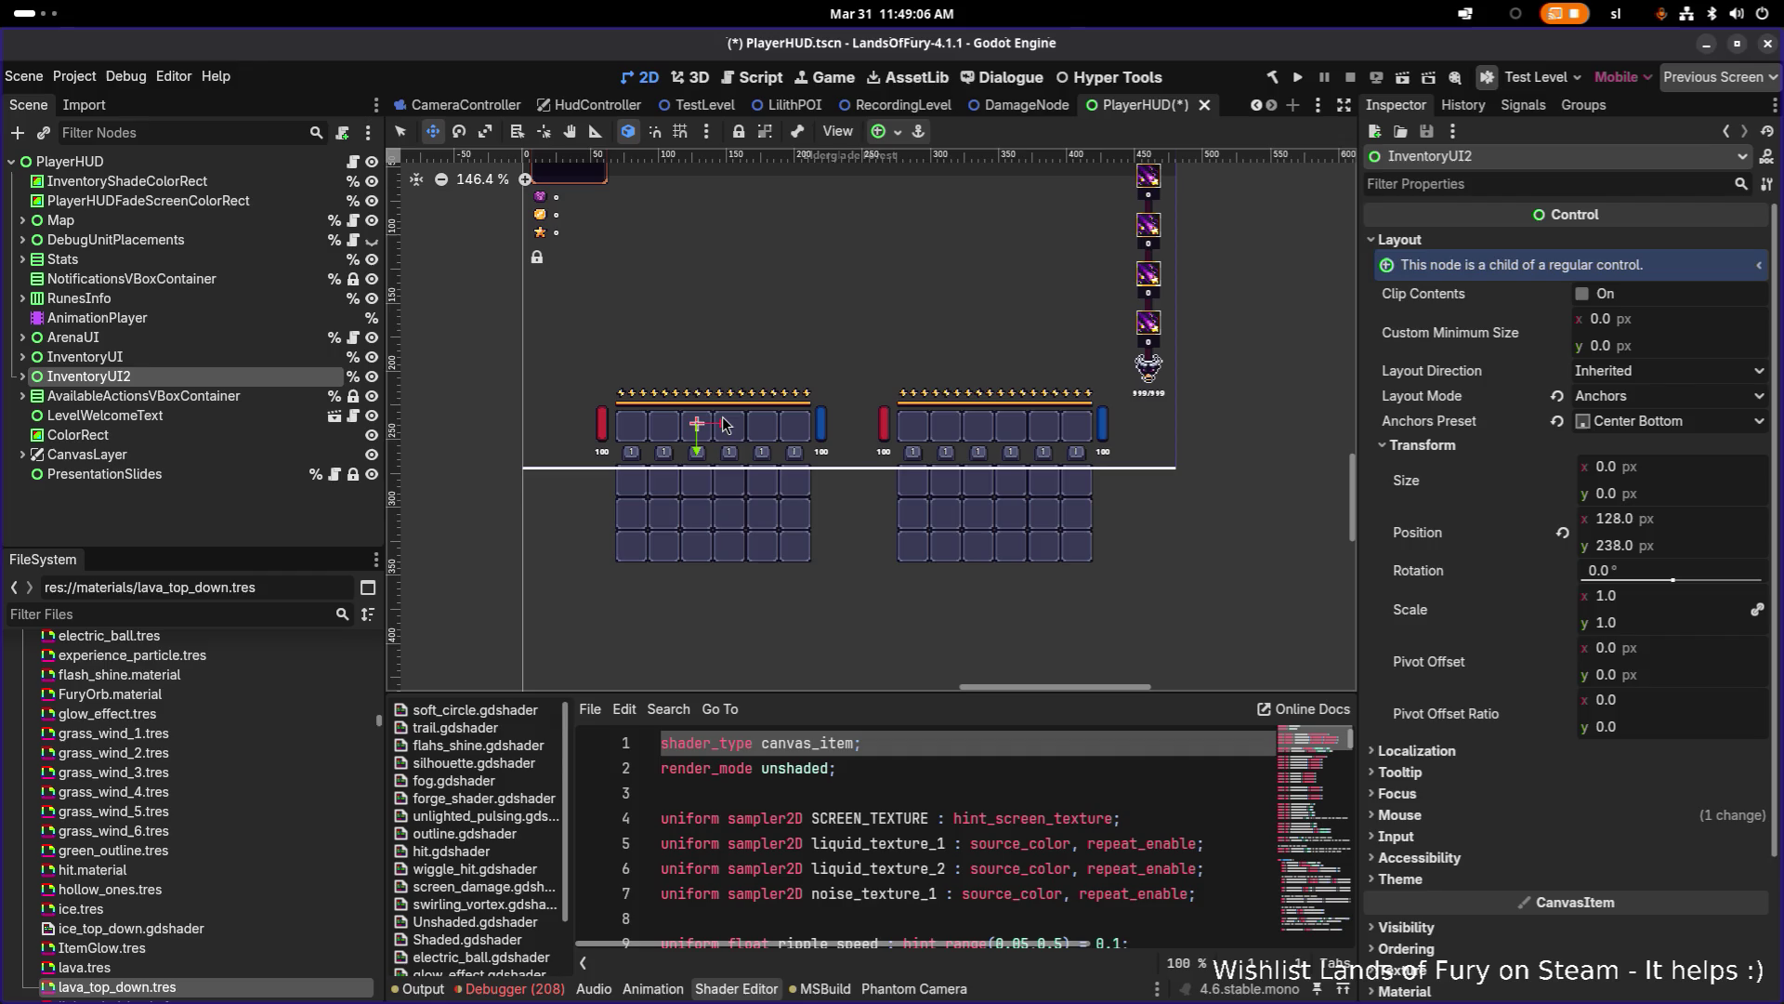
{"action": "mouse_move", "coordinate": [704, 431]}
{"action": "left_mouse_down"}
{"action": "mouse_move", "coordinate": [801, 382]}
{"action": "mouse_move", "coordinate": [830, 268]}
{"action": "mouse_move", "coordinate": [828, 330]}
{"action": "mouse_move", "coordinate": [702, 432]}
{"action": "left_mouse_up"}
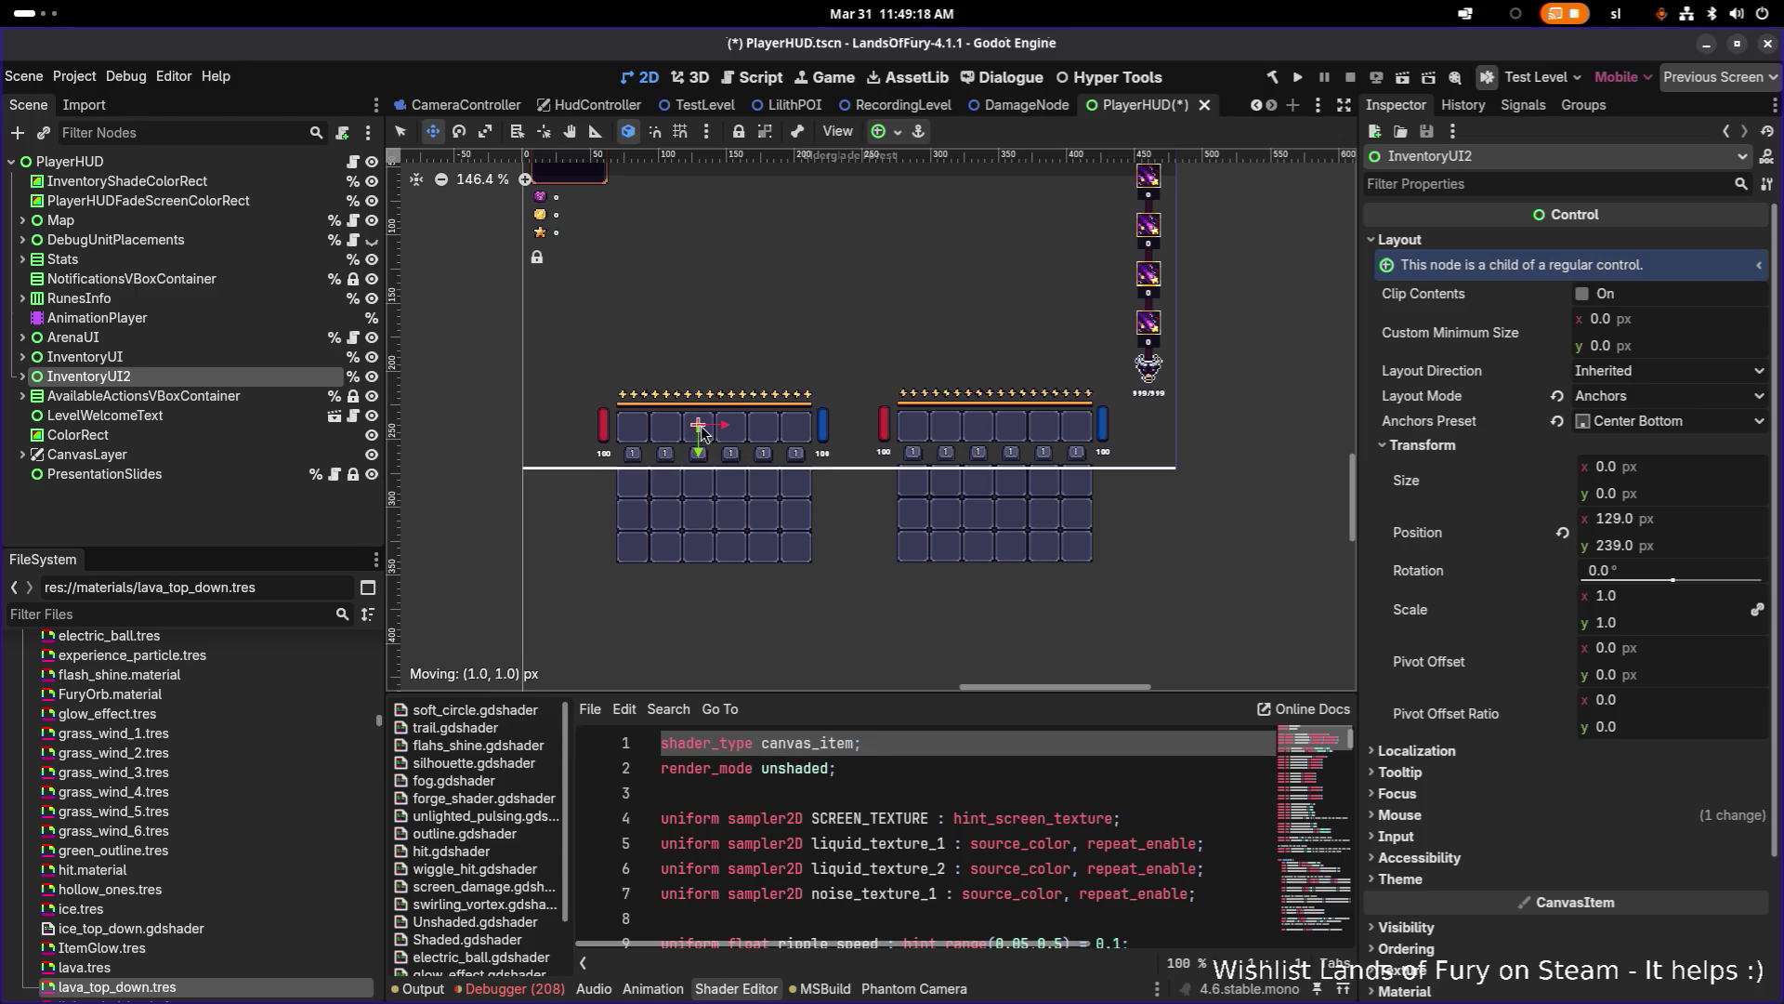
{"action": "left_click_drag", "start_coordinate": [701, 428], "coordinate": [701, 428]}
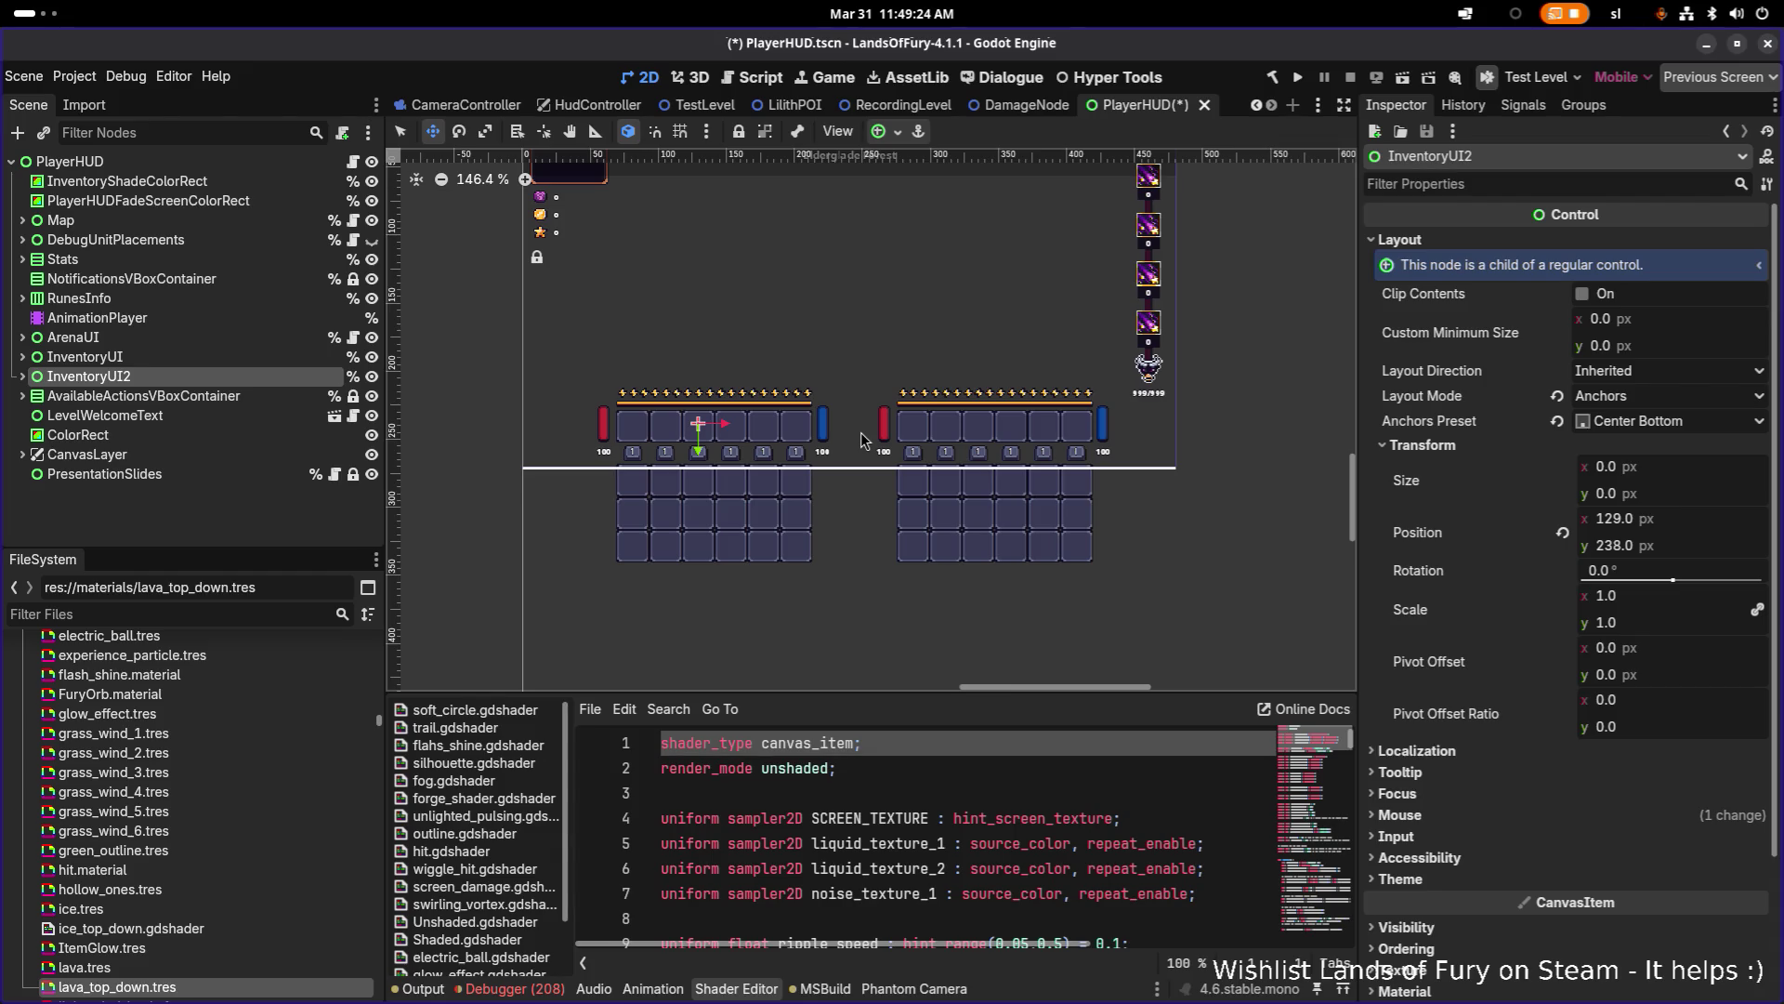
{"action": "scroll", "coordinate": [797, 357], "scroll_direction": "up", "scroll_amount": 2}
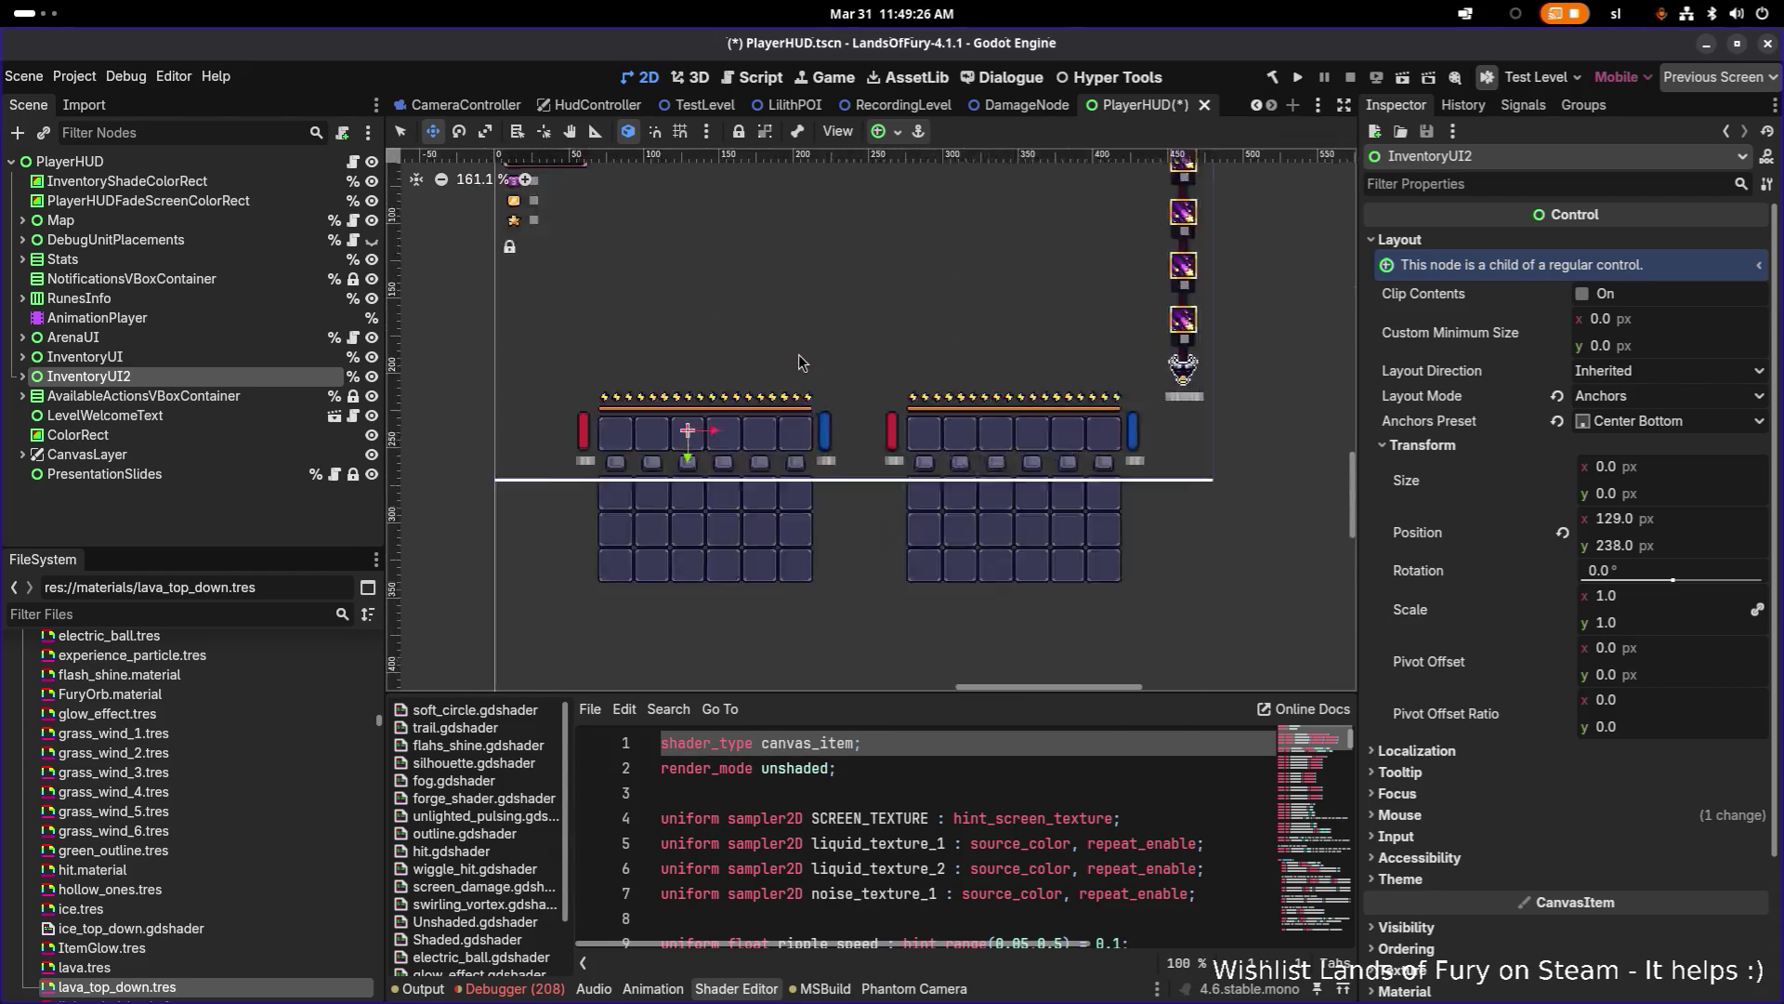
{"action": "scroll", "coordinate": [732, 304], "scroll_direction": "down", "scroll_amount": 2}
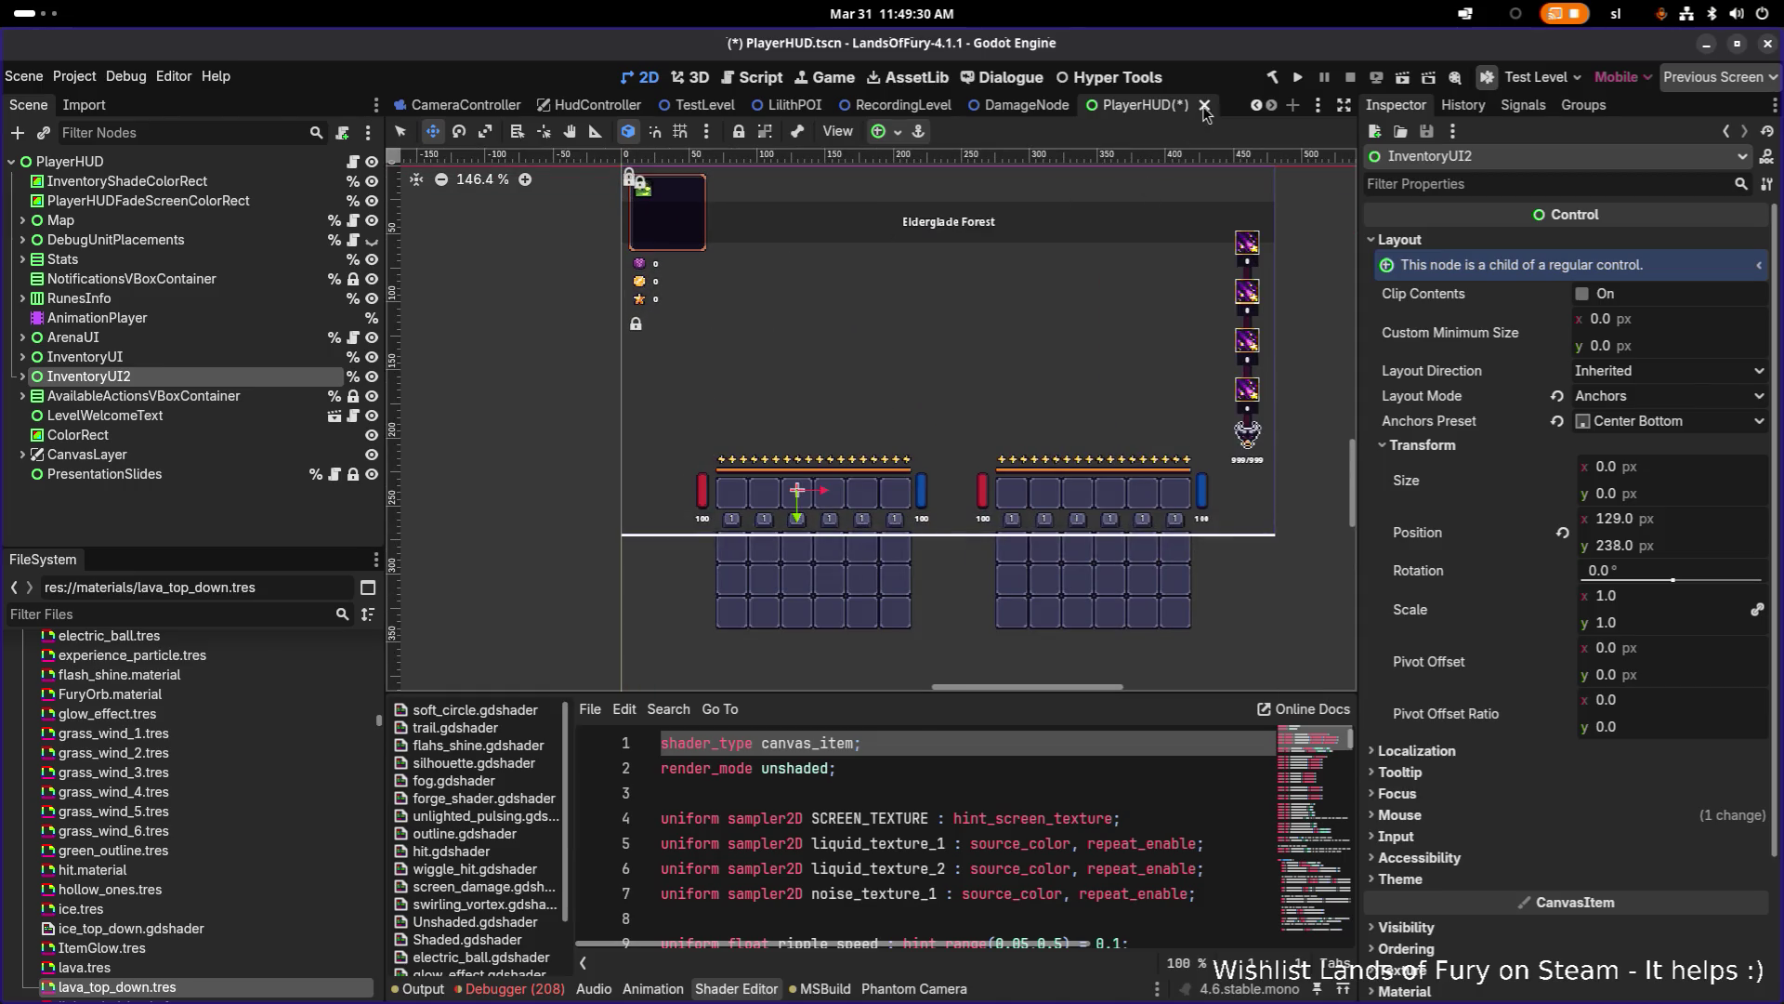
{"action": "scroll", "coordinate": [1017, 472], "scroll_direction": "up", "scroll_amount": 8}
{"action": "scroll", "coordinate": [1017, 472], "scroll_direction": "down", "scroll_amount": 5}
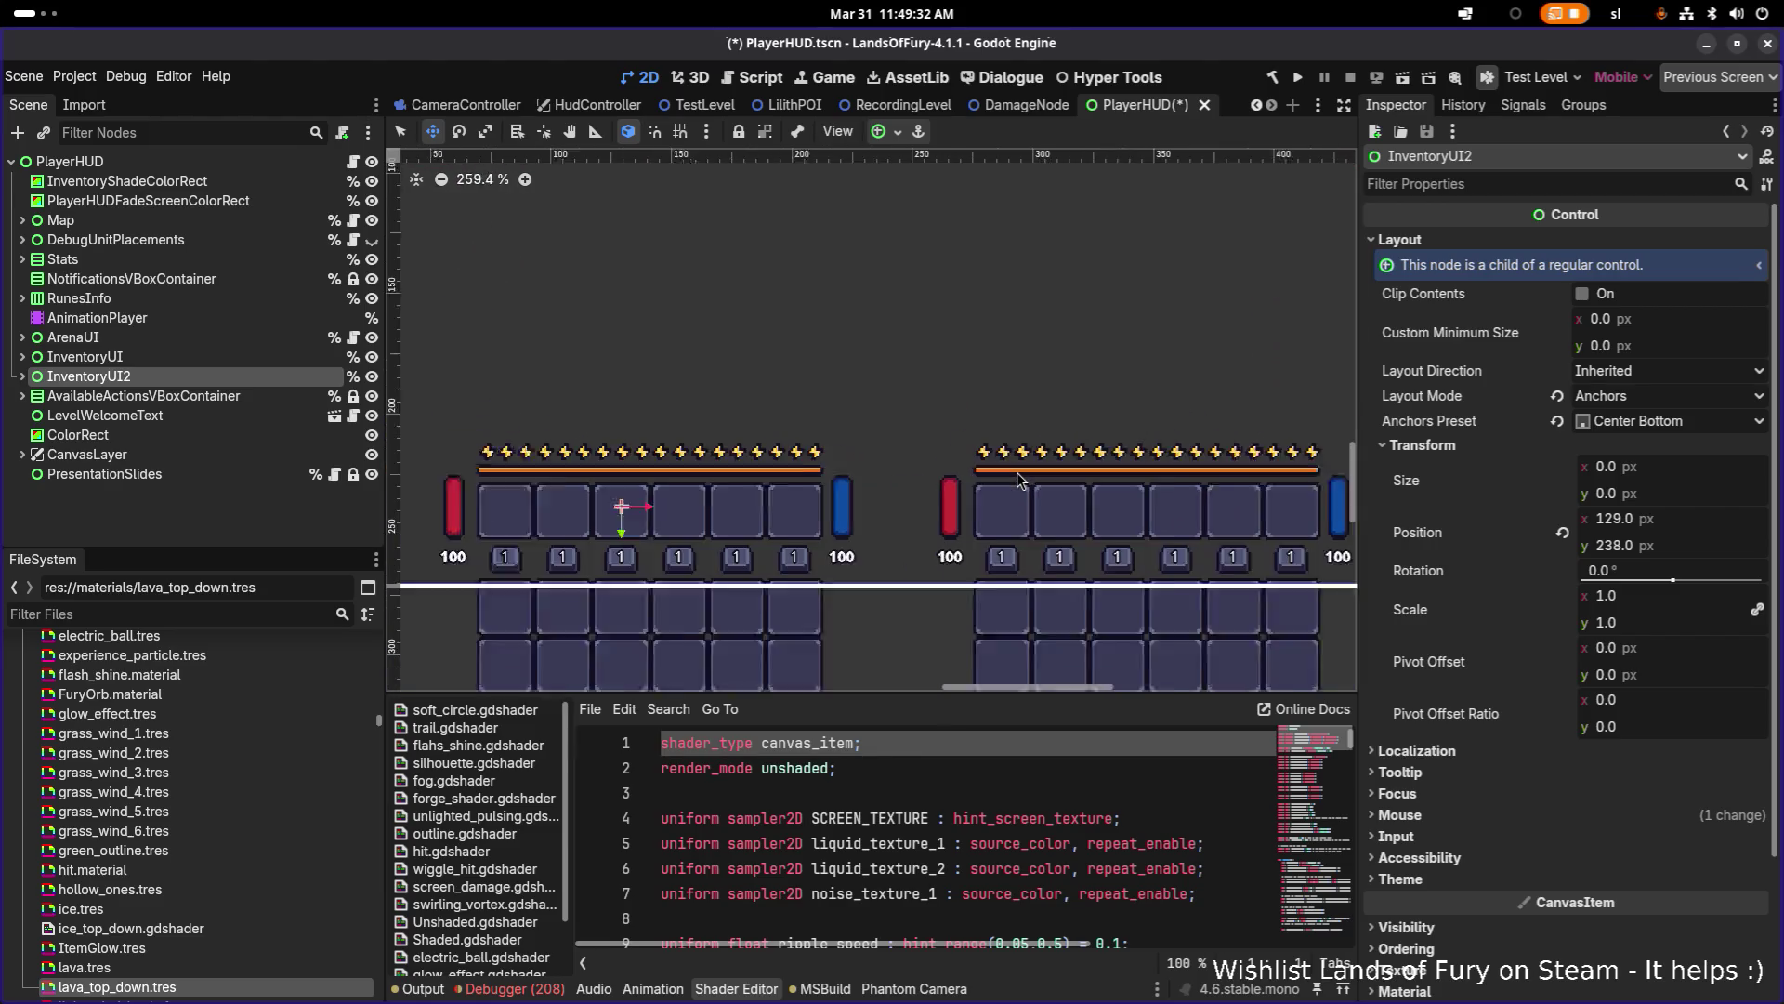
{"action": "scroll", "coordinate": [1017, 474], "scroll_direction": "up", "scroll_amount": 1}
{"action": "scroll", "coordinate": [1017, 472], "scroll_direction": "down", "scroll_amount": 6}
{"action": "scroll", "coordinate": [855, 337], "scroll_direction": "up", "scroll_amount": 2}
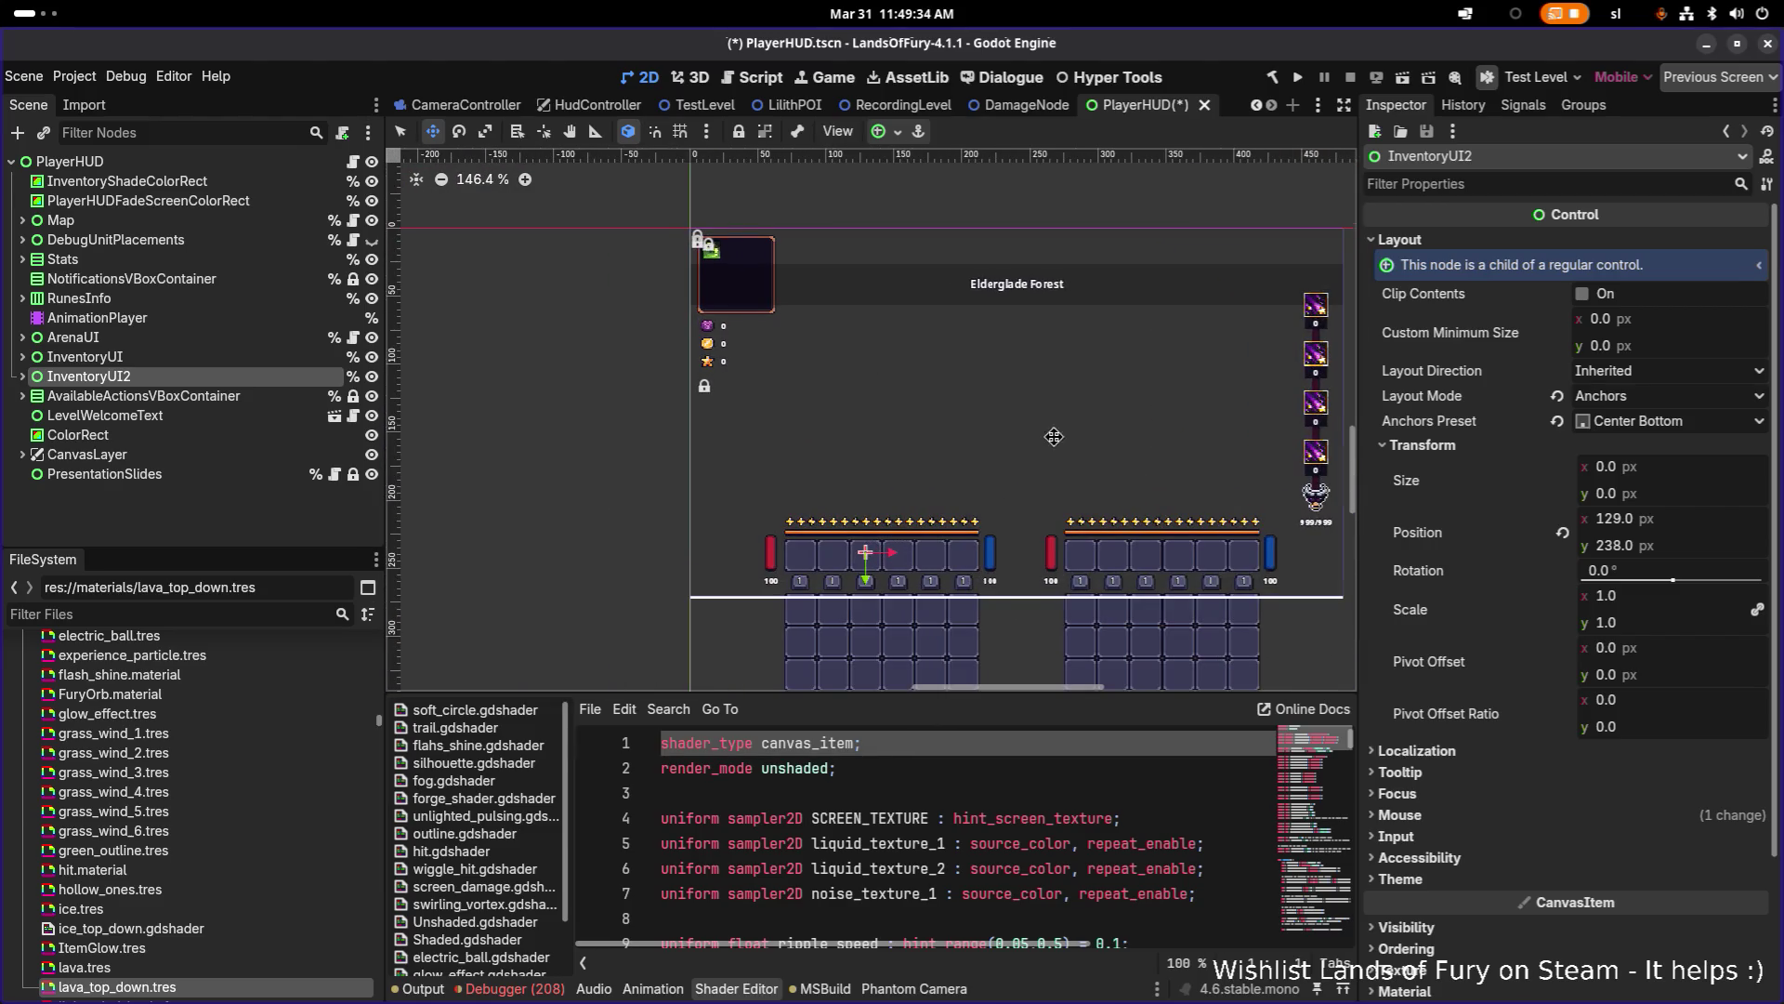
{"action": "scroll", "coordinate": [965, 410], "scroll_direction": "up", "scroll_amount": 2}
{"action": "scroll", "coordinate": [868, 323], "scroll_direction": "up", "scroll_amount": 2}
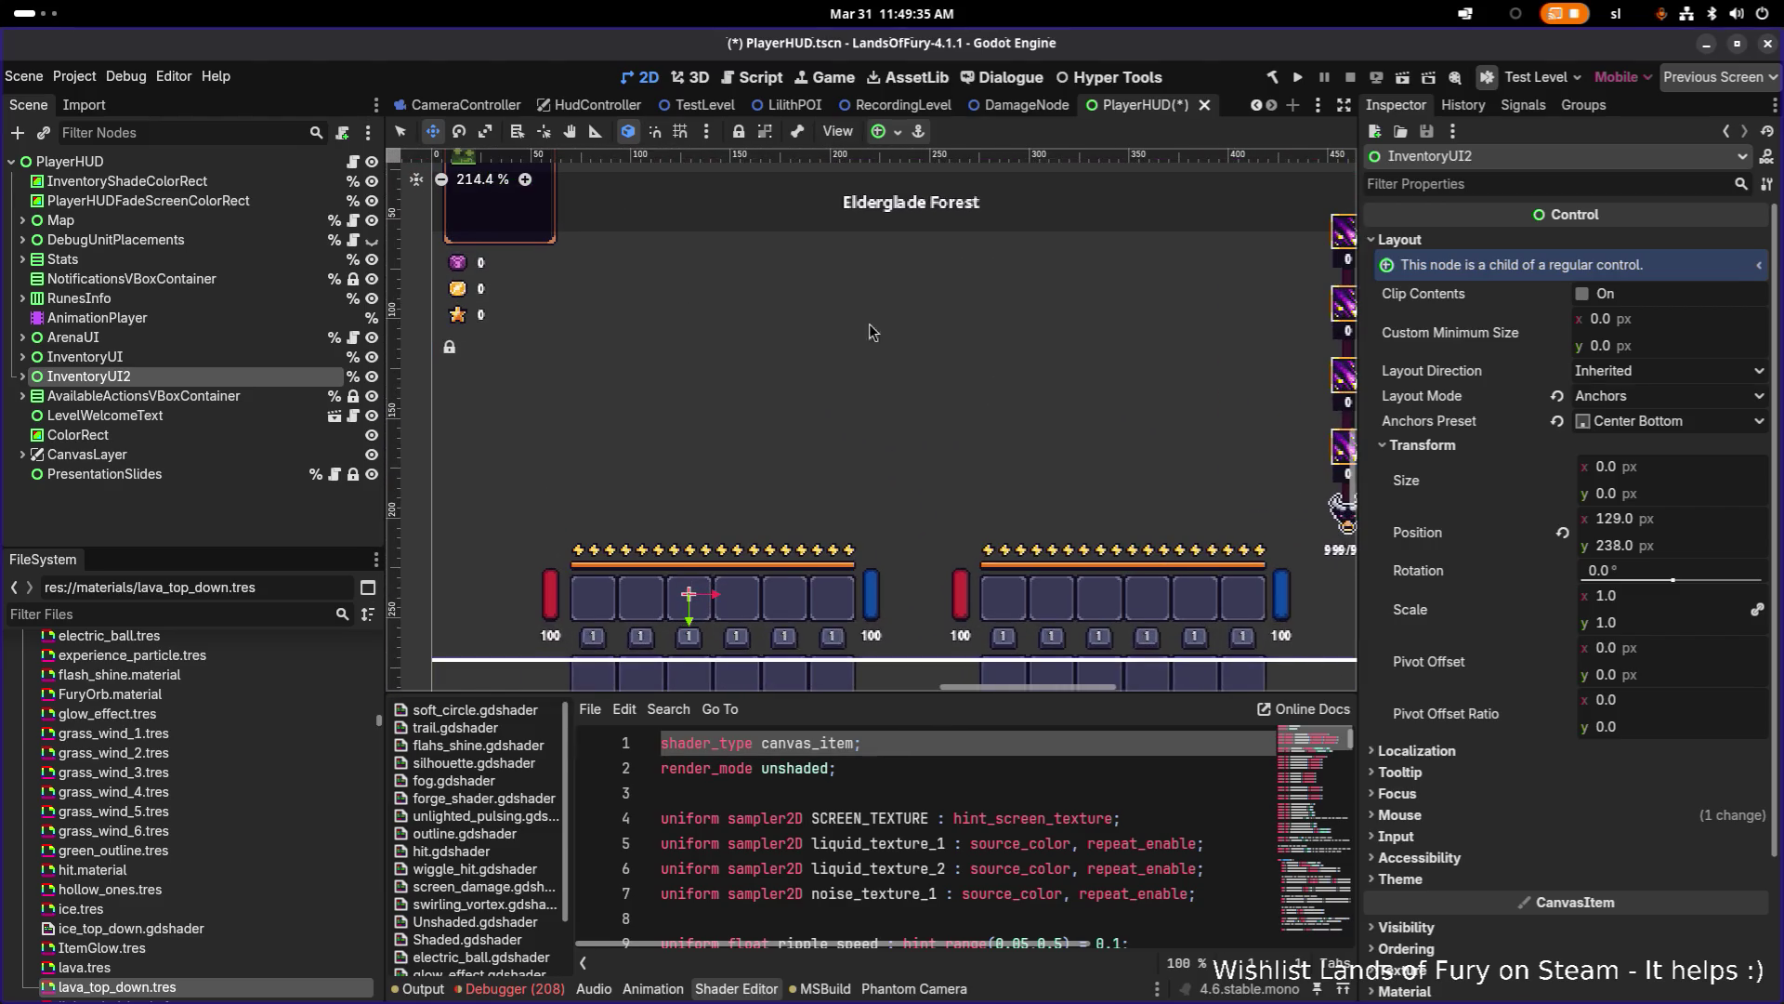
Step: Measure the spacing between the two inventory panels with the ruler tool
{"action": "left_click", "coordinate": [596, 131]}
{"action": "scroll", "coordinate": [868, 513], "scroll_direction": "down", "scroll_amount": 2}
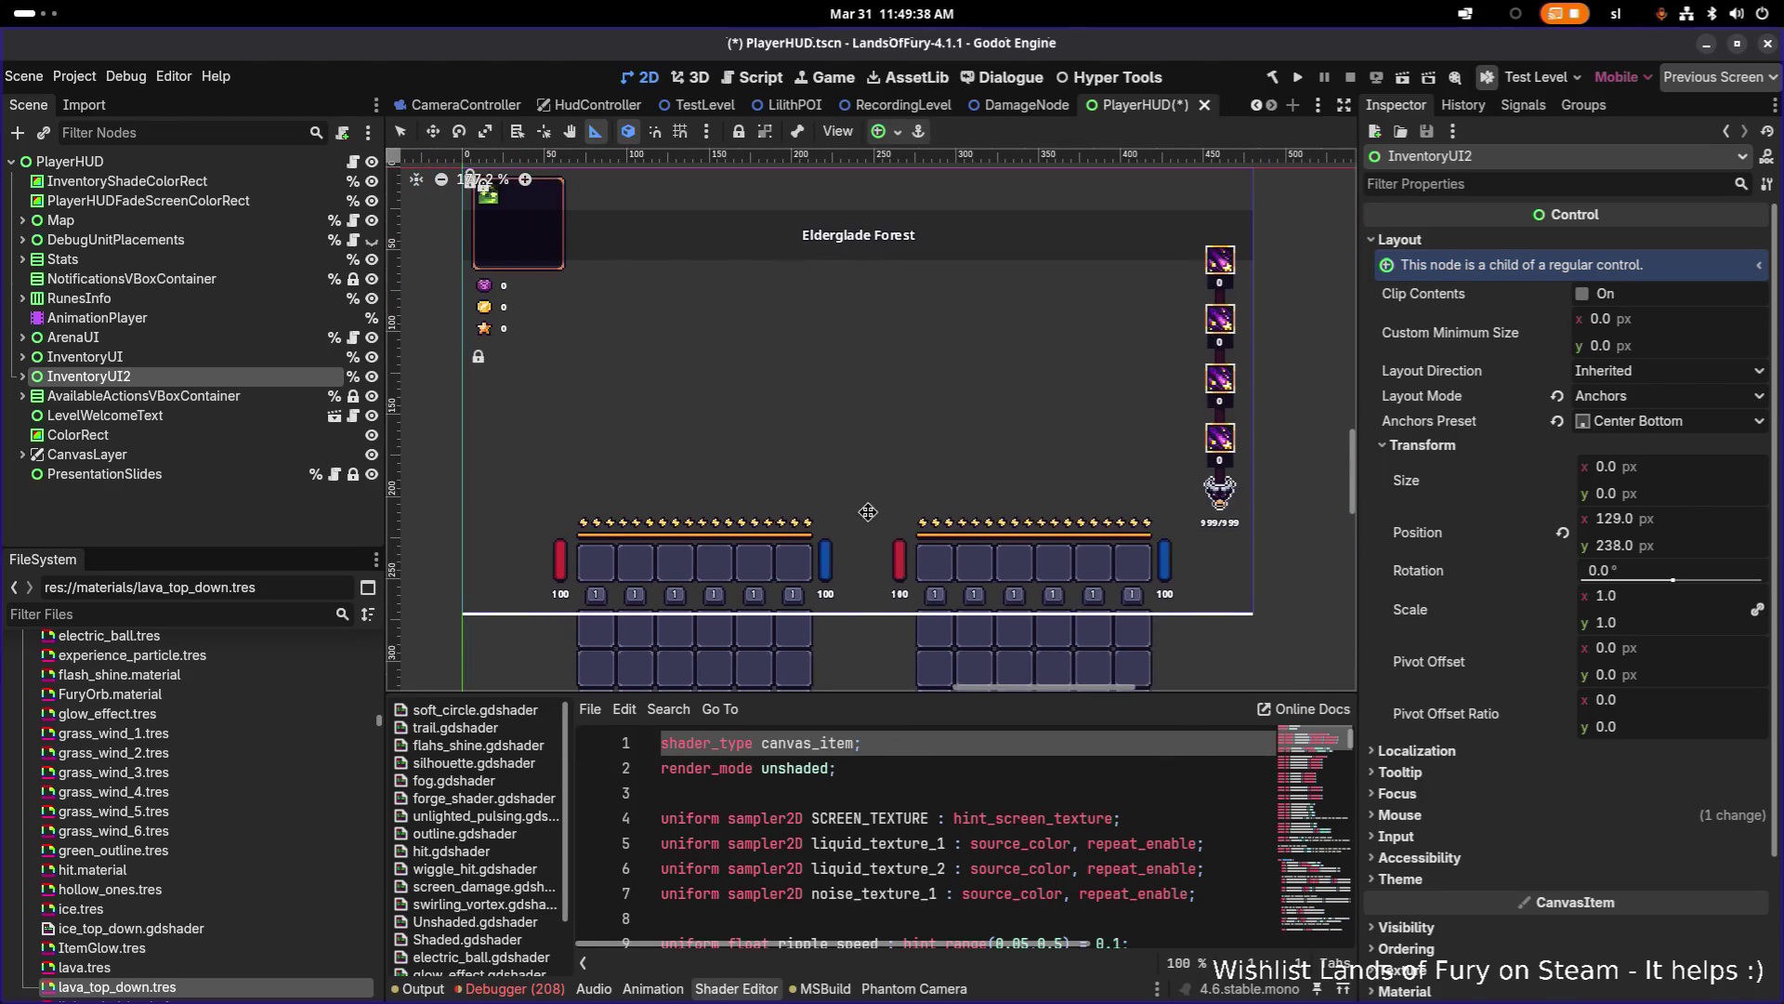
{"action": "mouse_move", "coordinate": [467, 499]}
{"action": "left_mouse_down"}
{"action": "mouse_move", "coordinate": [1264, 490]}
{"action": "mouse_move", "coordinate": [1250, 493]}
{"action": "left_mouse_up"}
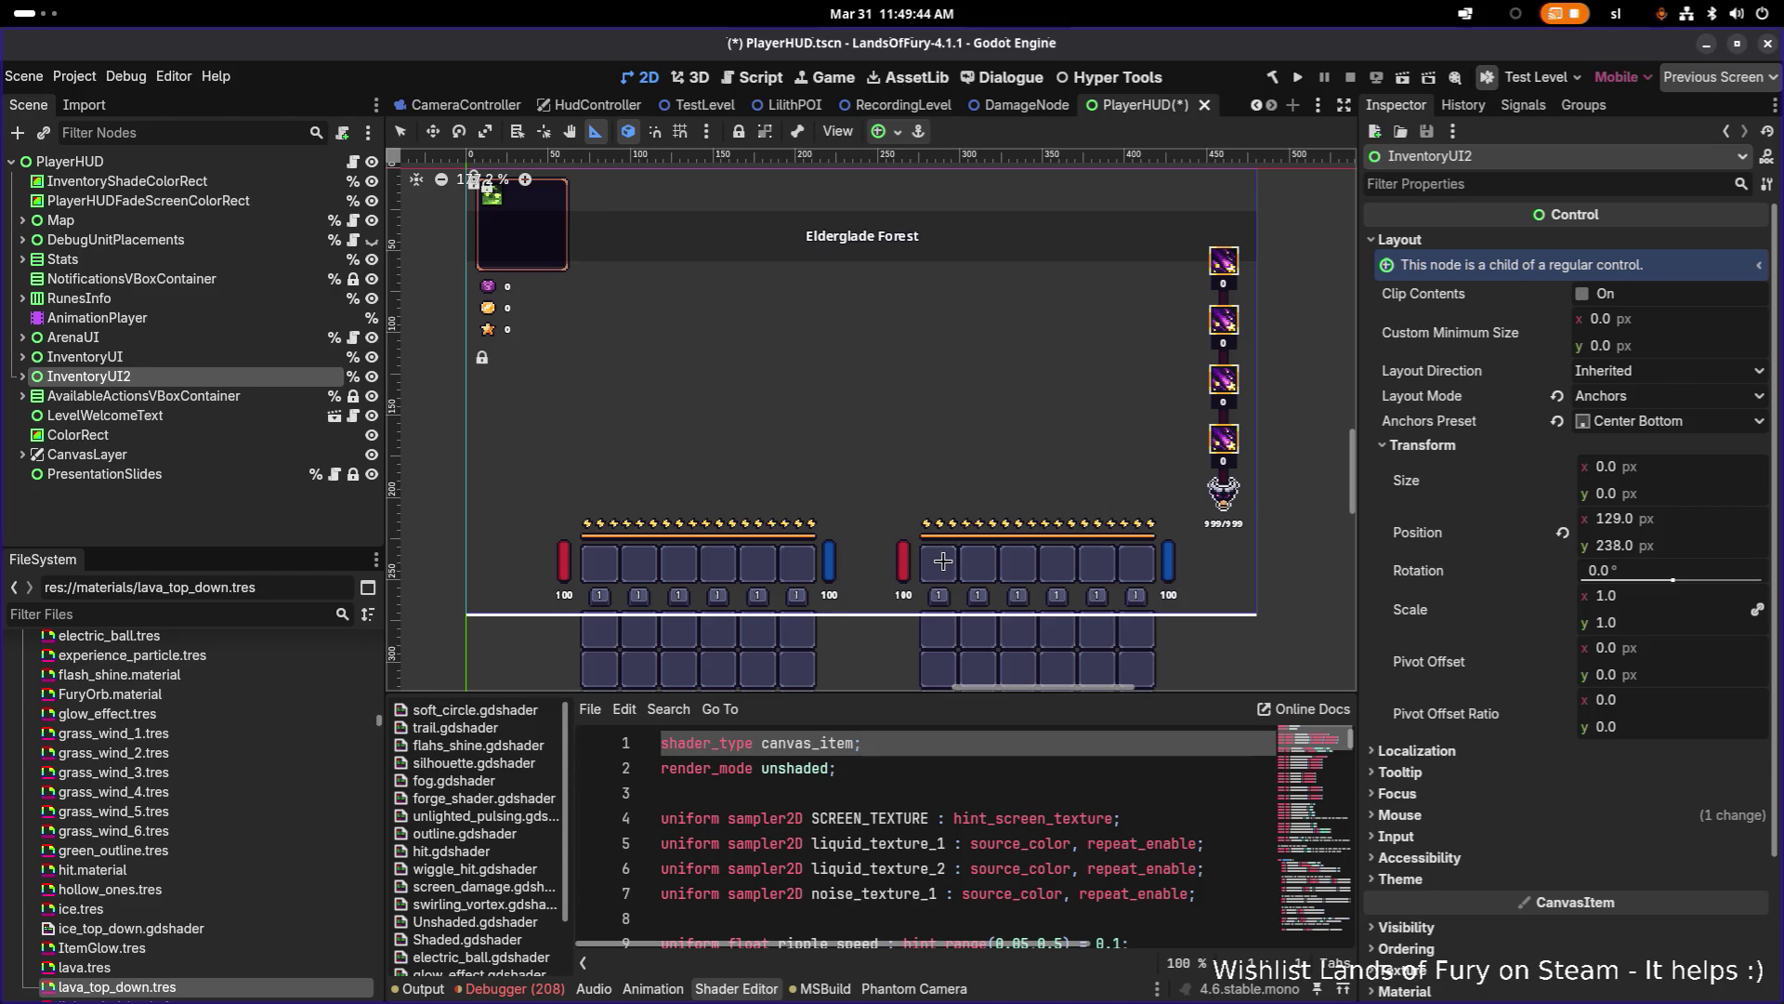
{"action": "scroll", "coordinate": [942, 561], "scroll_direction": "up", "scroll_amount": 2}
{"action": "left_click_drag", "start_coordinate": [877, 548], "coordinate": [1289, 552]}
{"action": "scroll", "coordinate": [1127, 499], "scroll_direction": "down", "scroll_amount": 3}
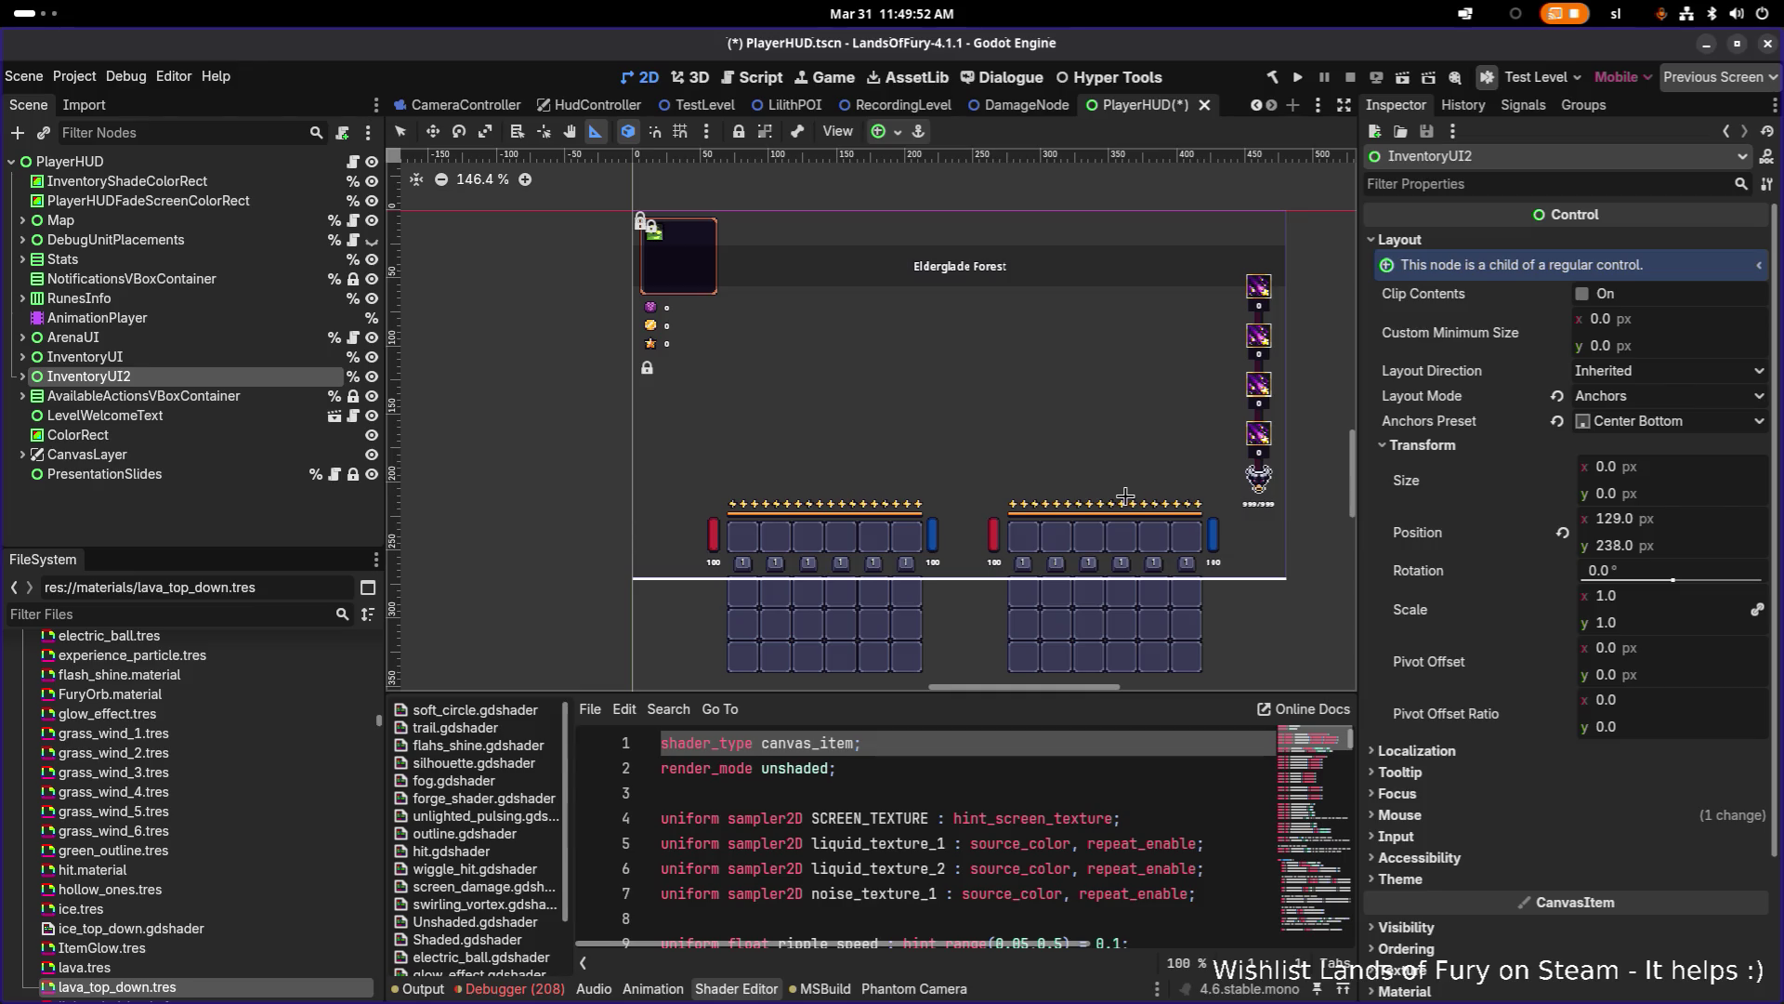
{"action": "scroll", "coordinate": [1239, 484], "scroll_direction": "up", "scroll_amount": 2}
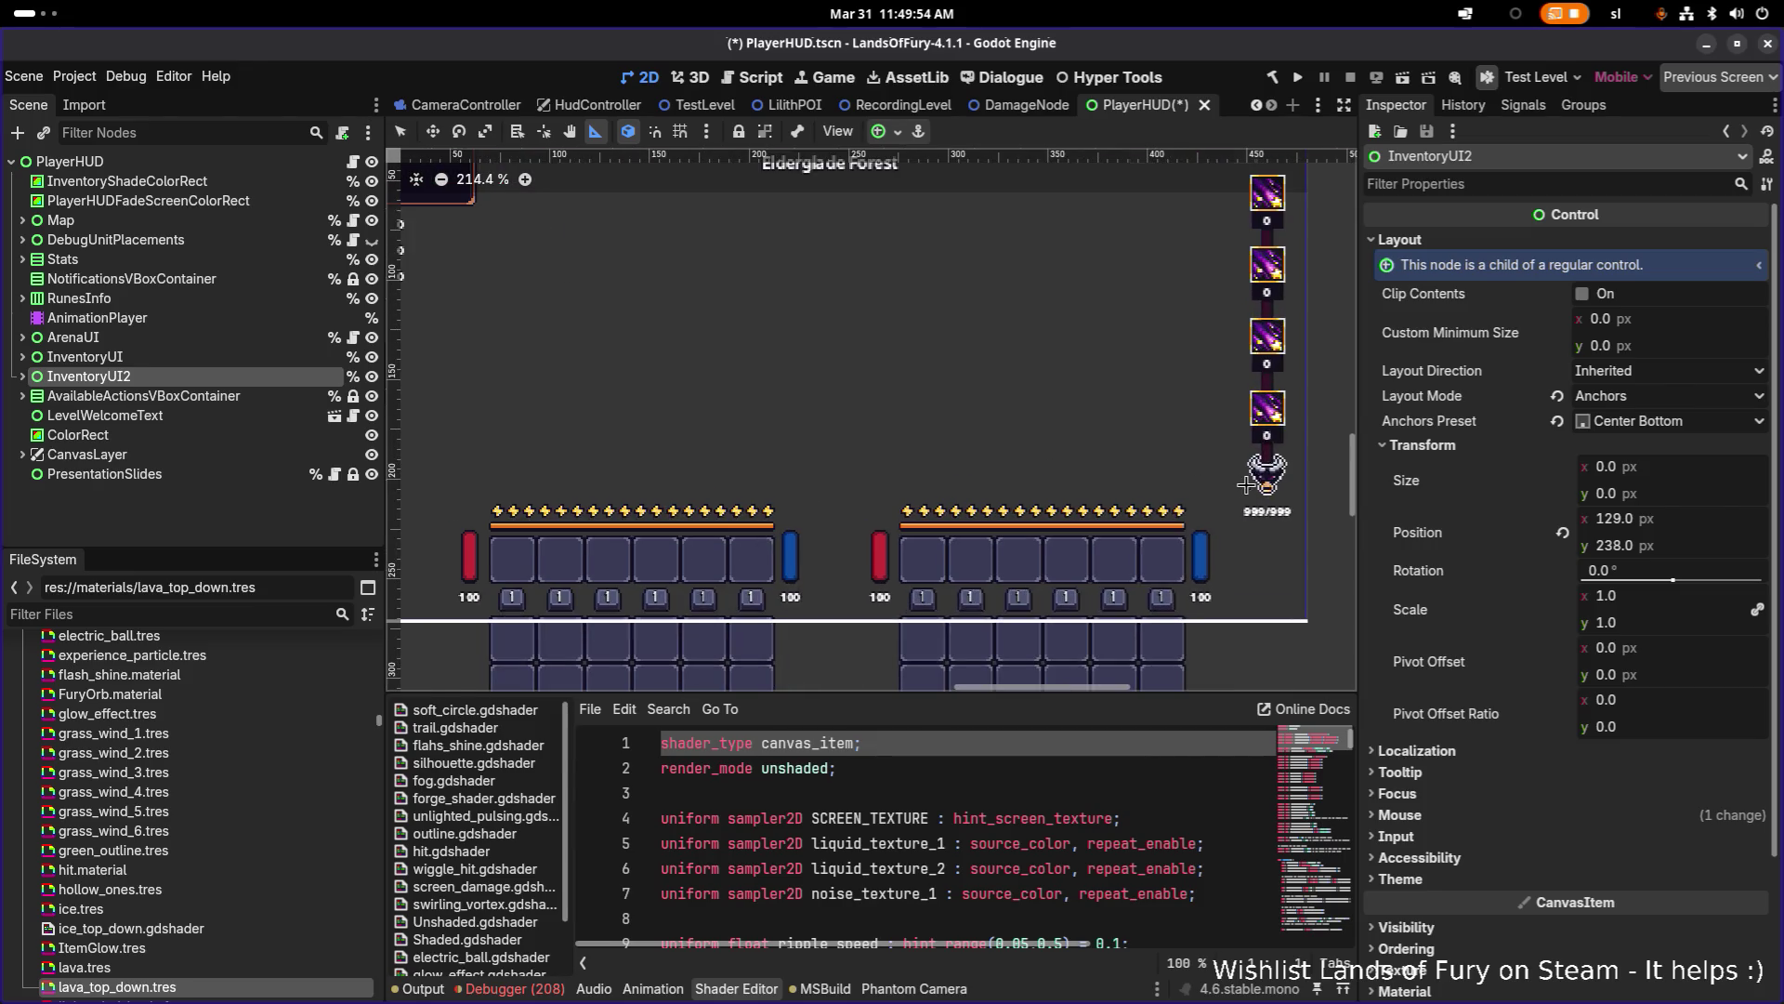
{"action": "scroll", "coordinate": [1262, 355], "scroll_direction": "down", "scroll_amount": 3}
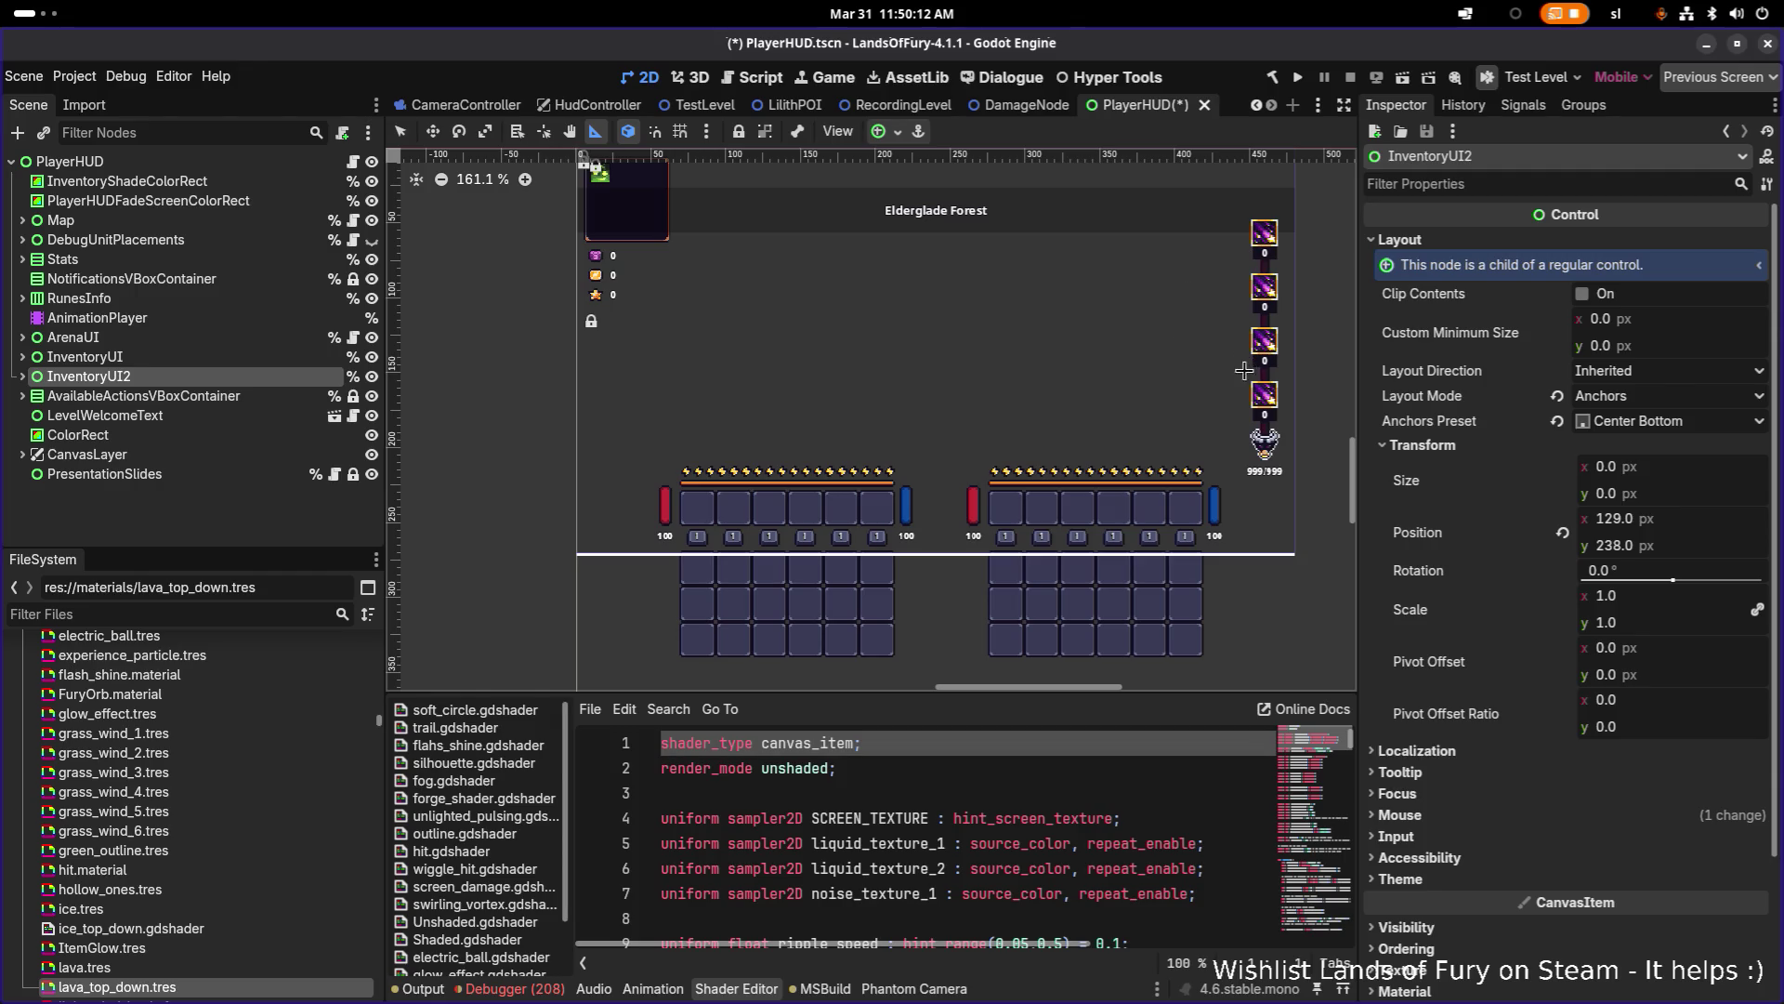
{"action": "scroll", "coordinate": [1252, 381], "scroll_direction": "up", "scroll_amount": 2}
{"action": "scroll", "coordinate": [1155, 390], "scroll_direction": "down", "scroll_amount": 3}
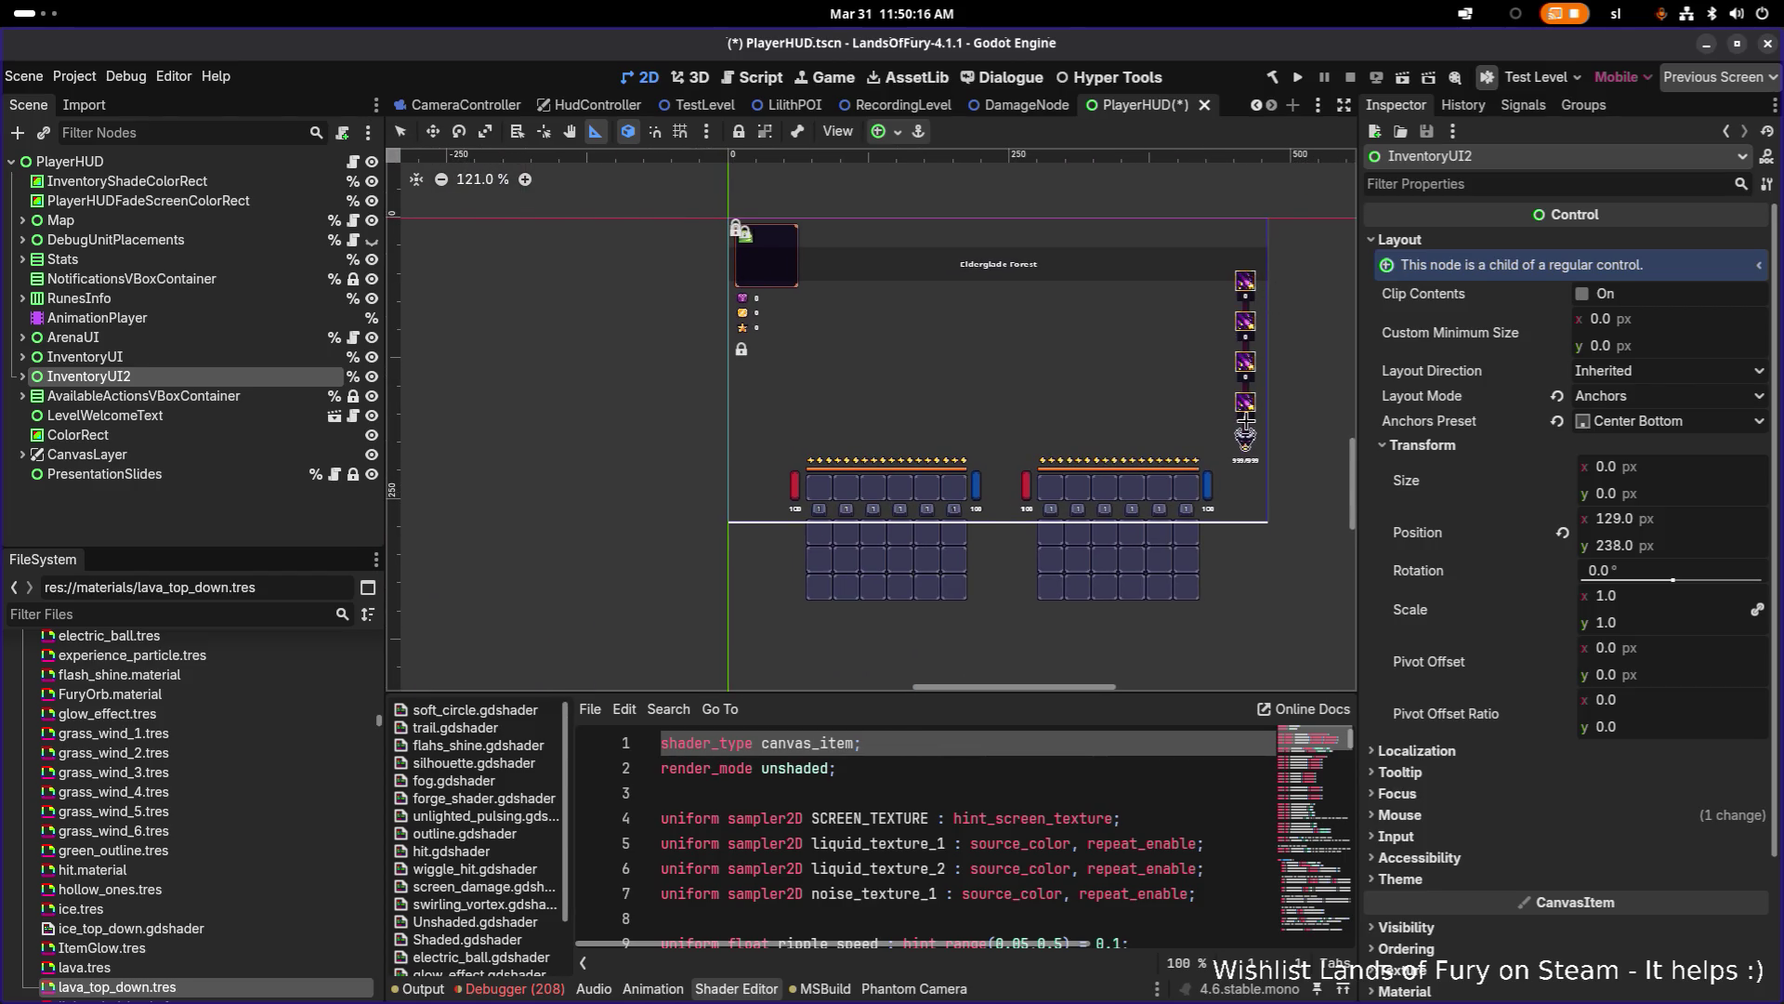
{"action": "scroll", "coordinate": [1245, 335], "scroll_direction": "up", "scroll_amount": 1}
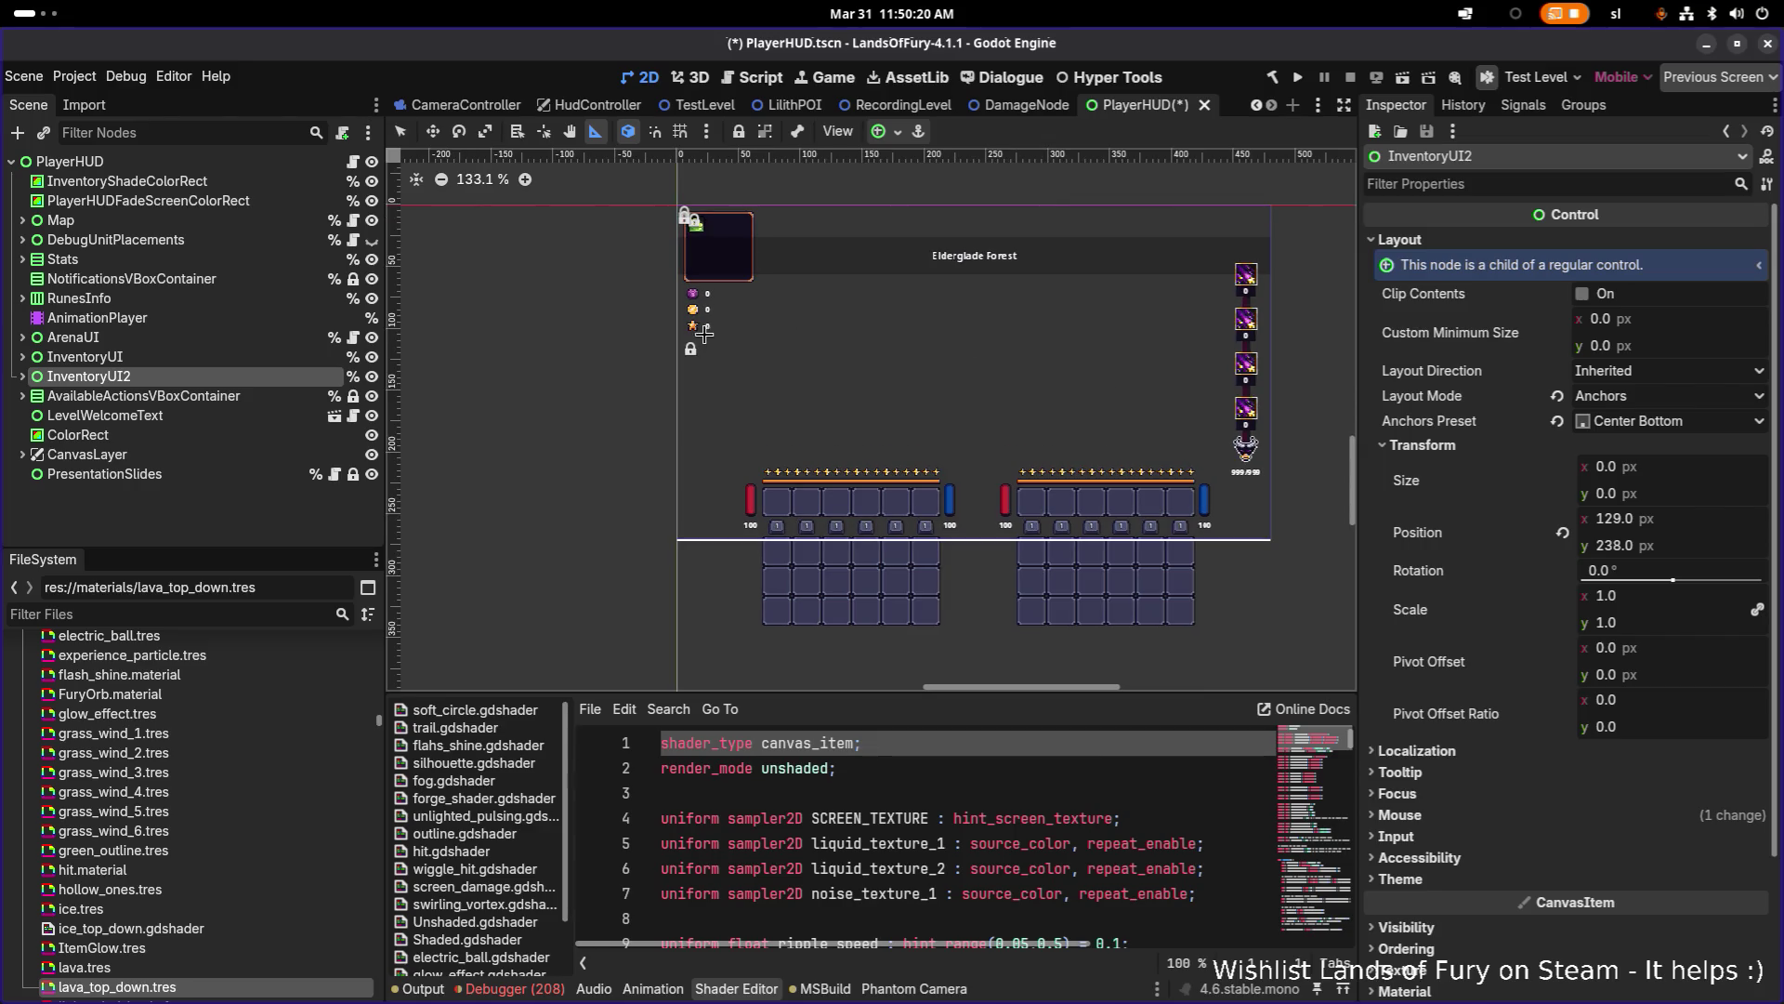
{"action": "scroll", "coordinate": [702, 333], "scroll_direction": "up", "scroll_amount": 8}
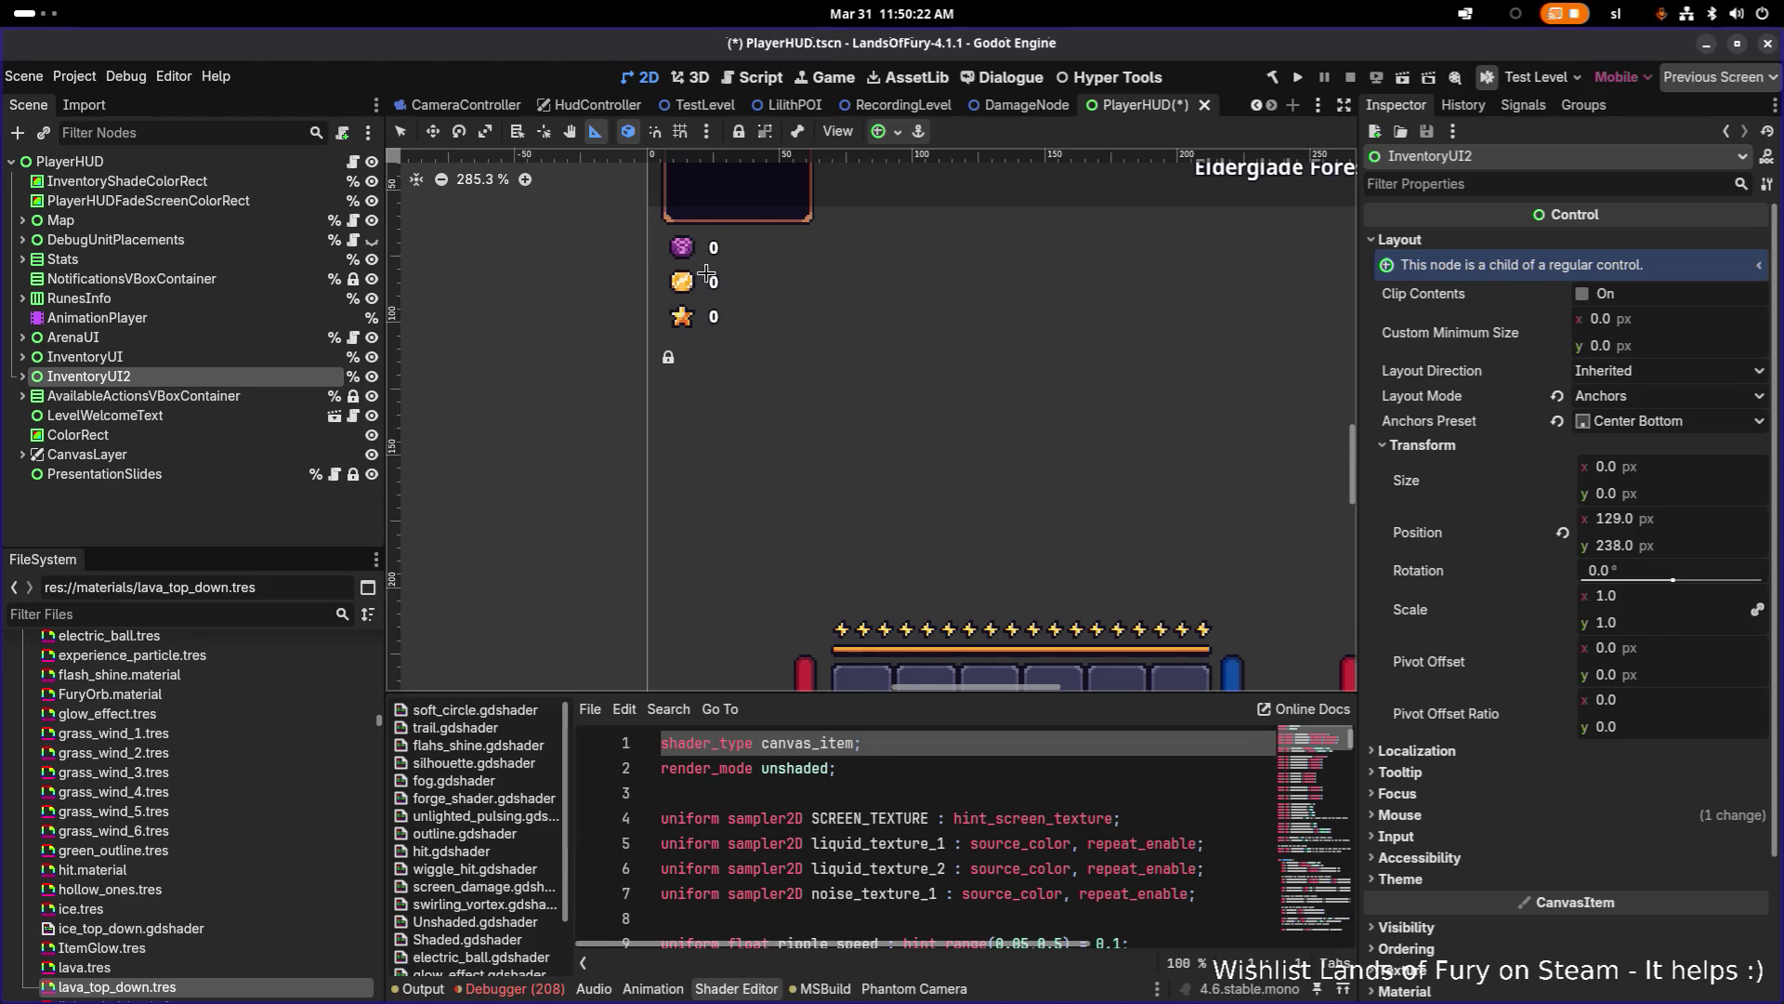
{"action": "scroll", "coordinate": [734, 247], "scroll_direction": "down", "scroll_amount": 10}
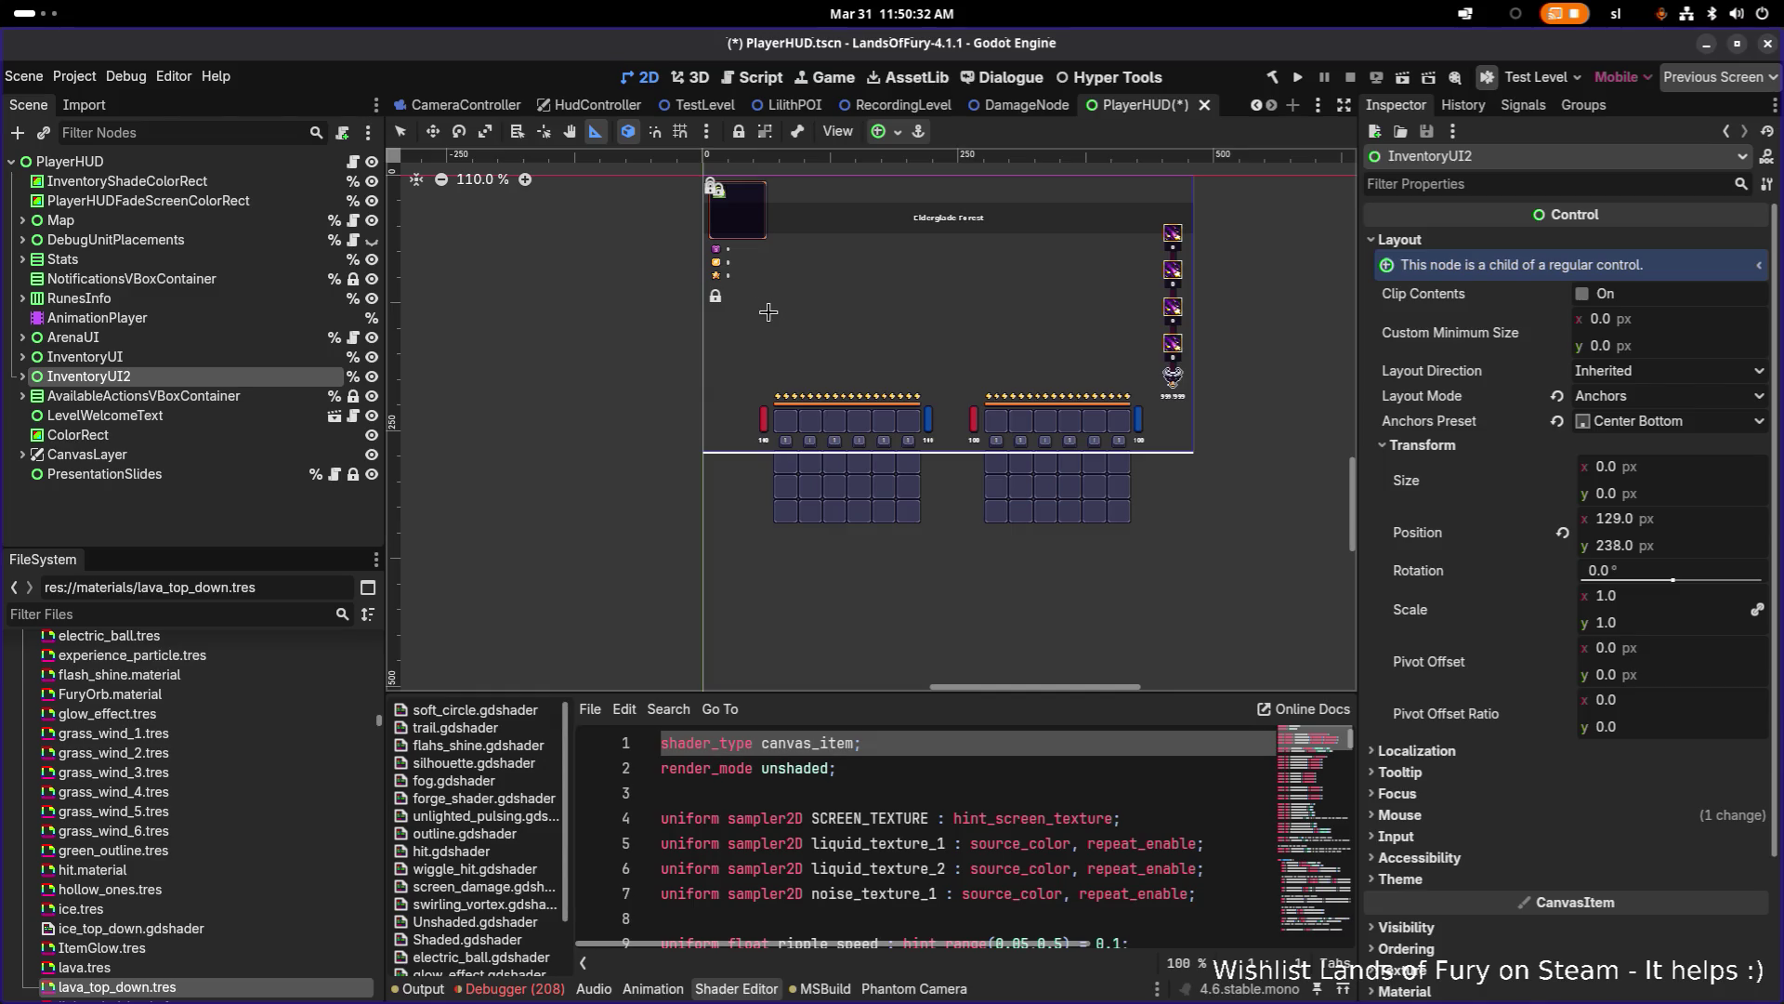
{"action": "left_click", "coordinate": [262, 353]}
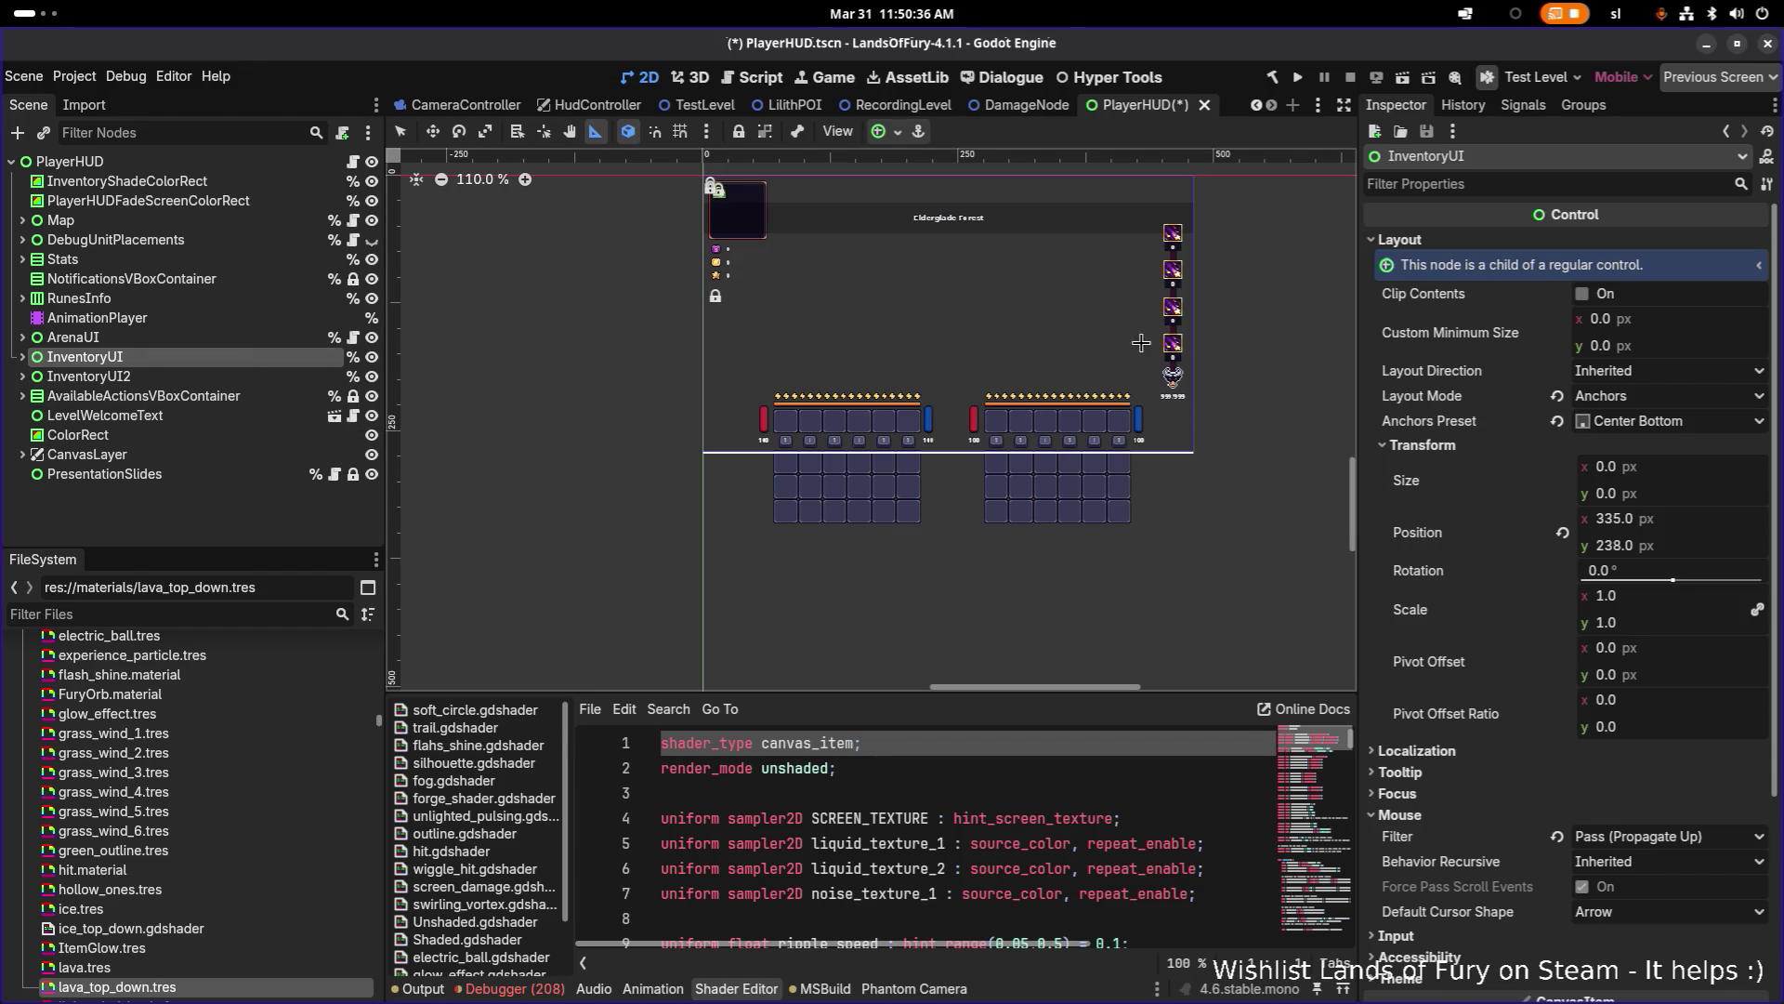
{"action": "scroll", "coordinate": [1192, 346], "scroll_direction": "up", "scroll_amount": 6}
{"action": "scroll", "coordinate": [1169, 343], "scroll_direction": "down", "scroll_amount": 4}
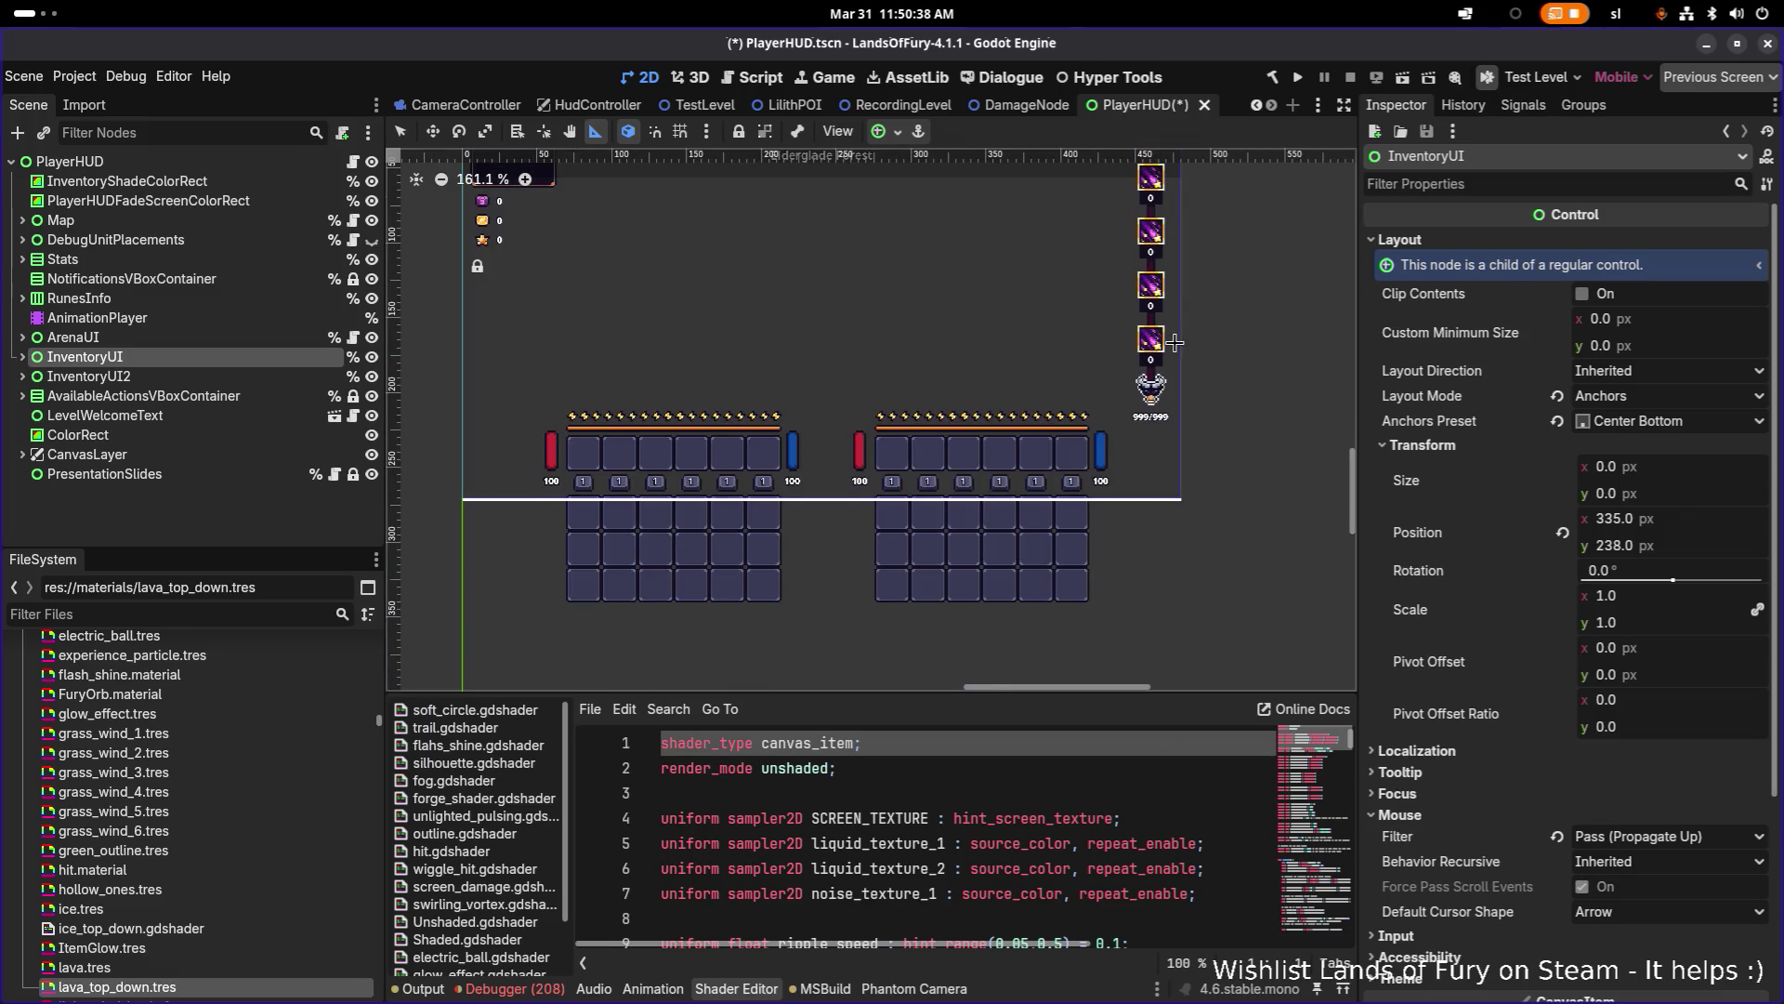
{"action": "scroll", "coordinate": [1169, 343], "scroll_direction": "up", "scroll_amount": 6}
{"action": "scroll", "coordinate": [1173, 336], "scroll_direction": "down", "scroll_amount": 9}
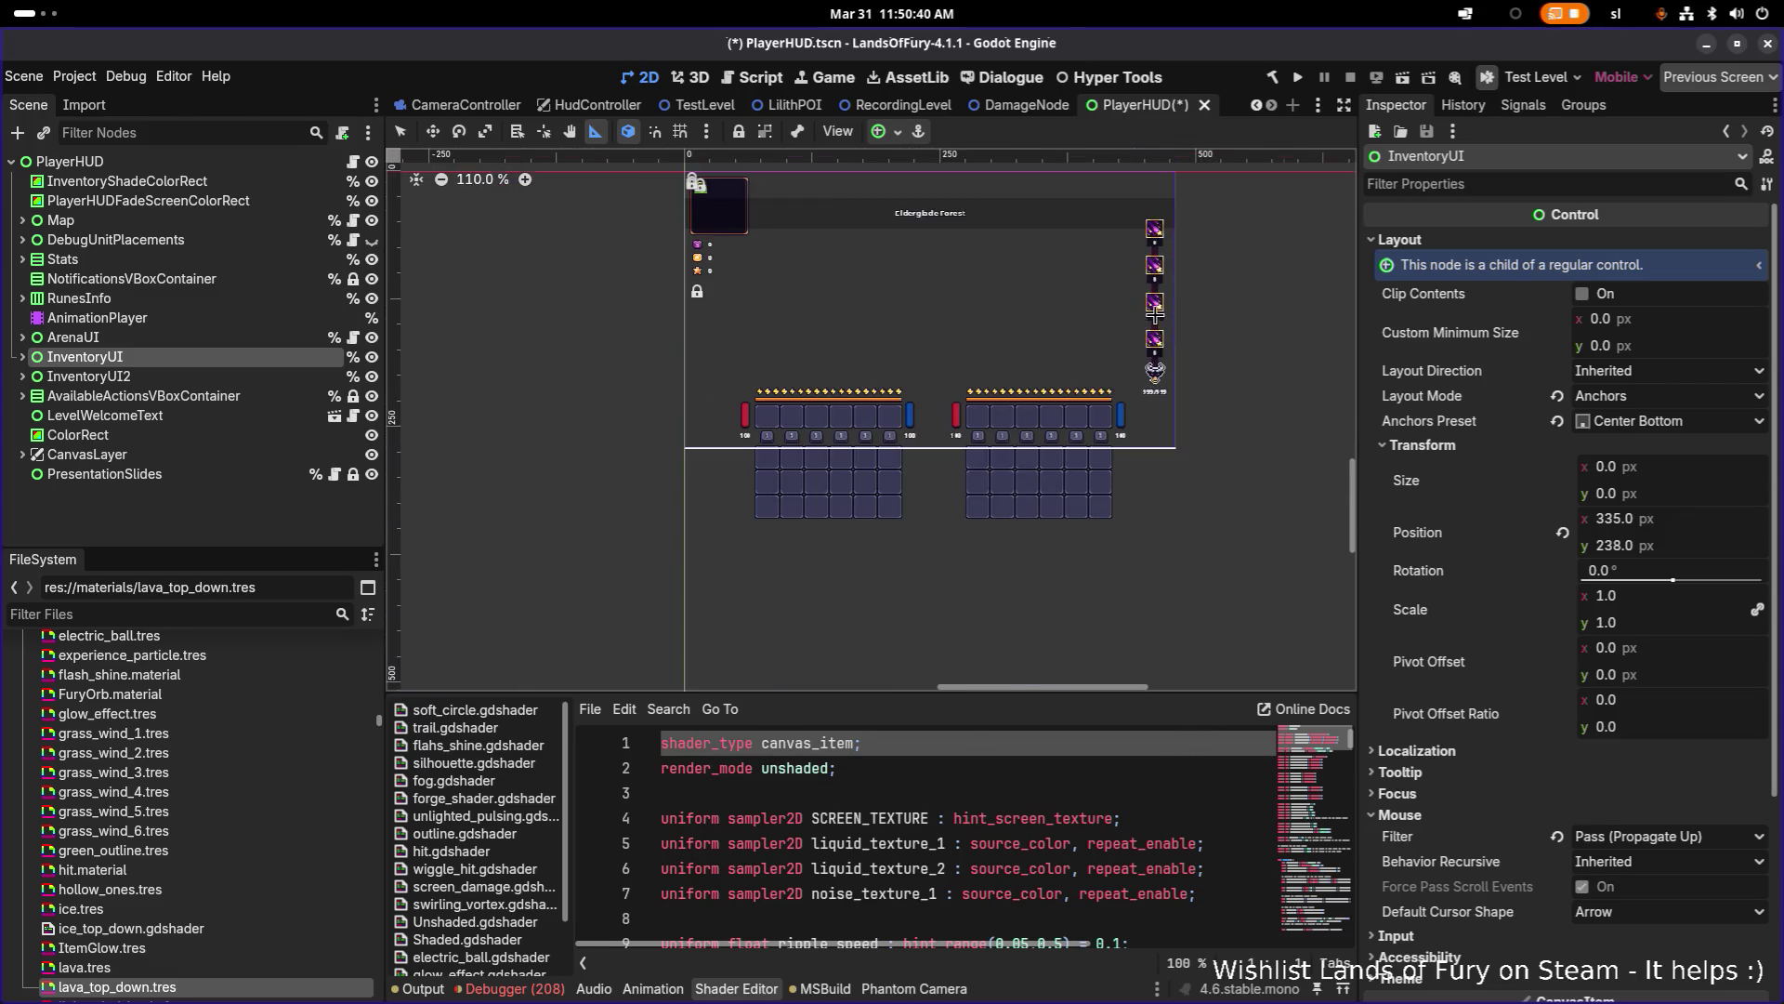
{"action": "scroll", "coordinate": [1178, 330], "scroll_direction": "up", "scroll_amount": 9}
{"action": "scroll", "coordinate": [1180, 328], "scroll_direction": "down", "scroll_amount": 3}
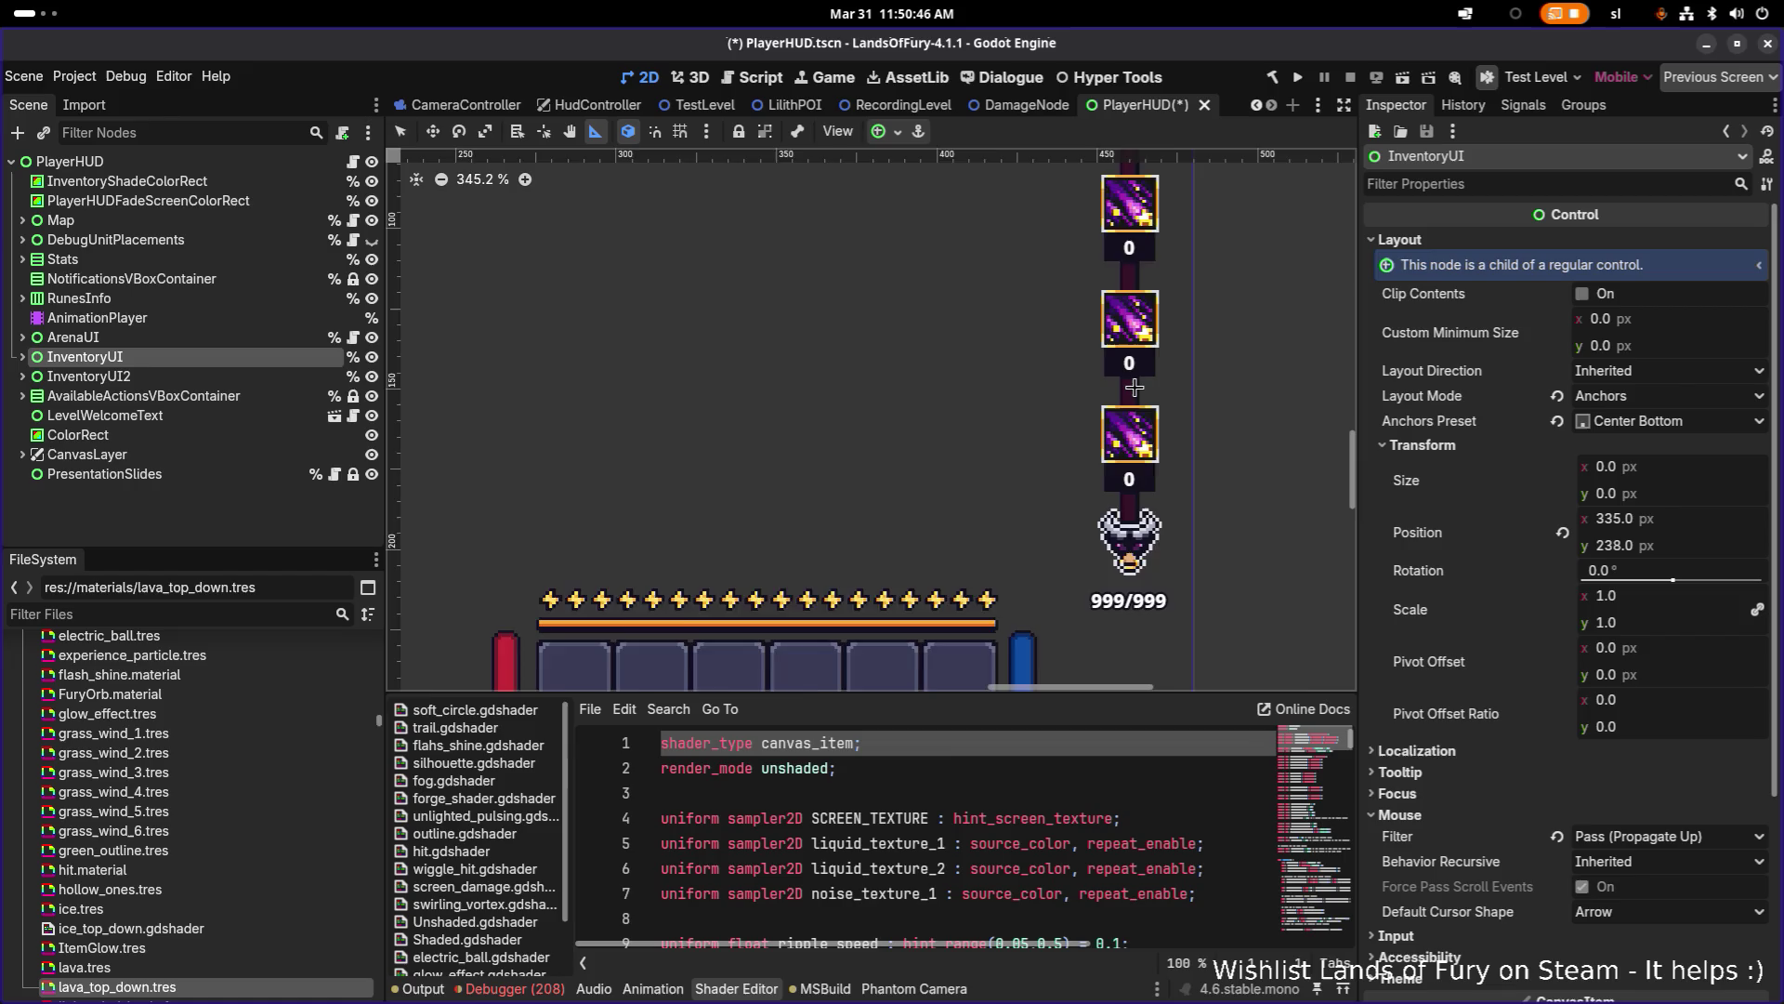
{"action": "scroll", "coordinate": [1135, 388], "scroll_direction": "down", "scroll_amount": 12}
{"action": "scroll", "coordinate": [1135, 388], "scroll_direction": "up", "scroll_amount": 1}
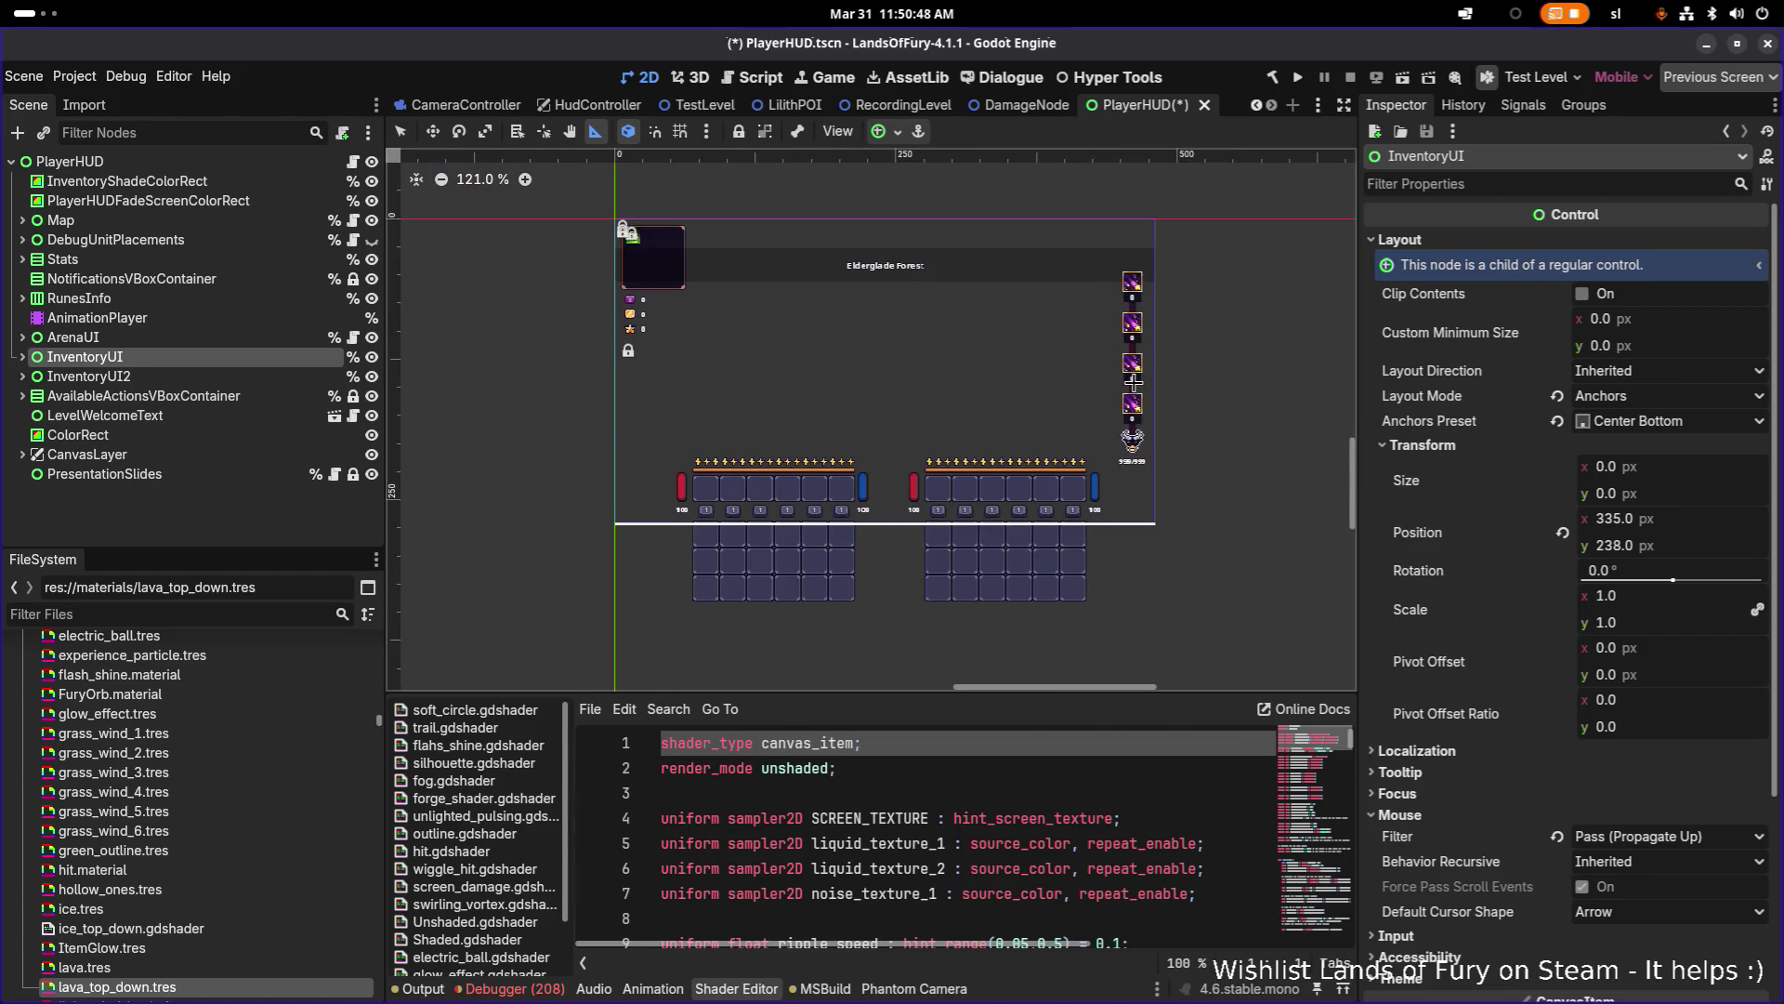
{"action": "scroll", "coordinate": [1141, 395], "scroll_direction": "up", "scroll_amount": 11}
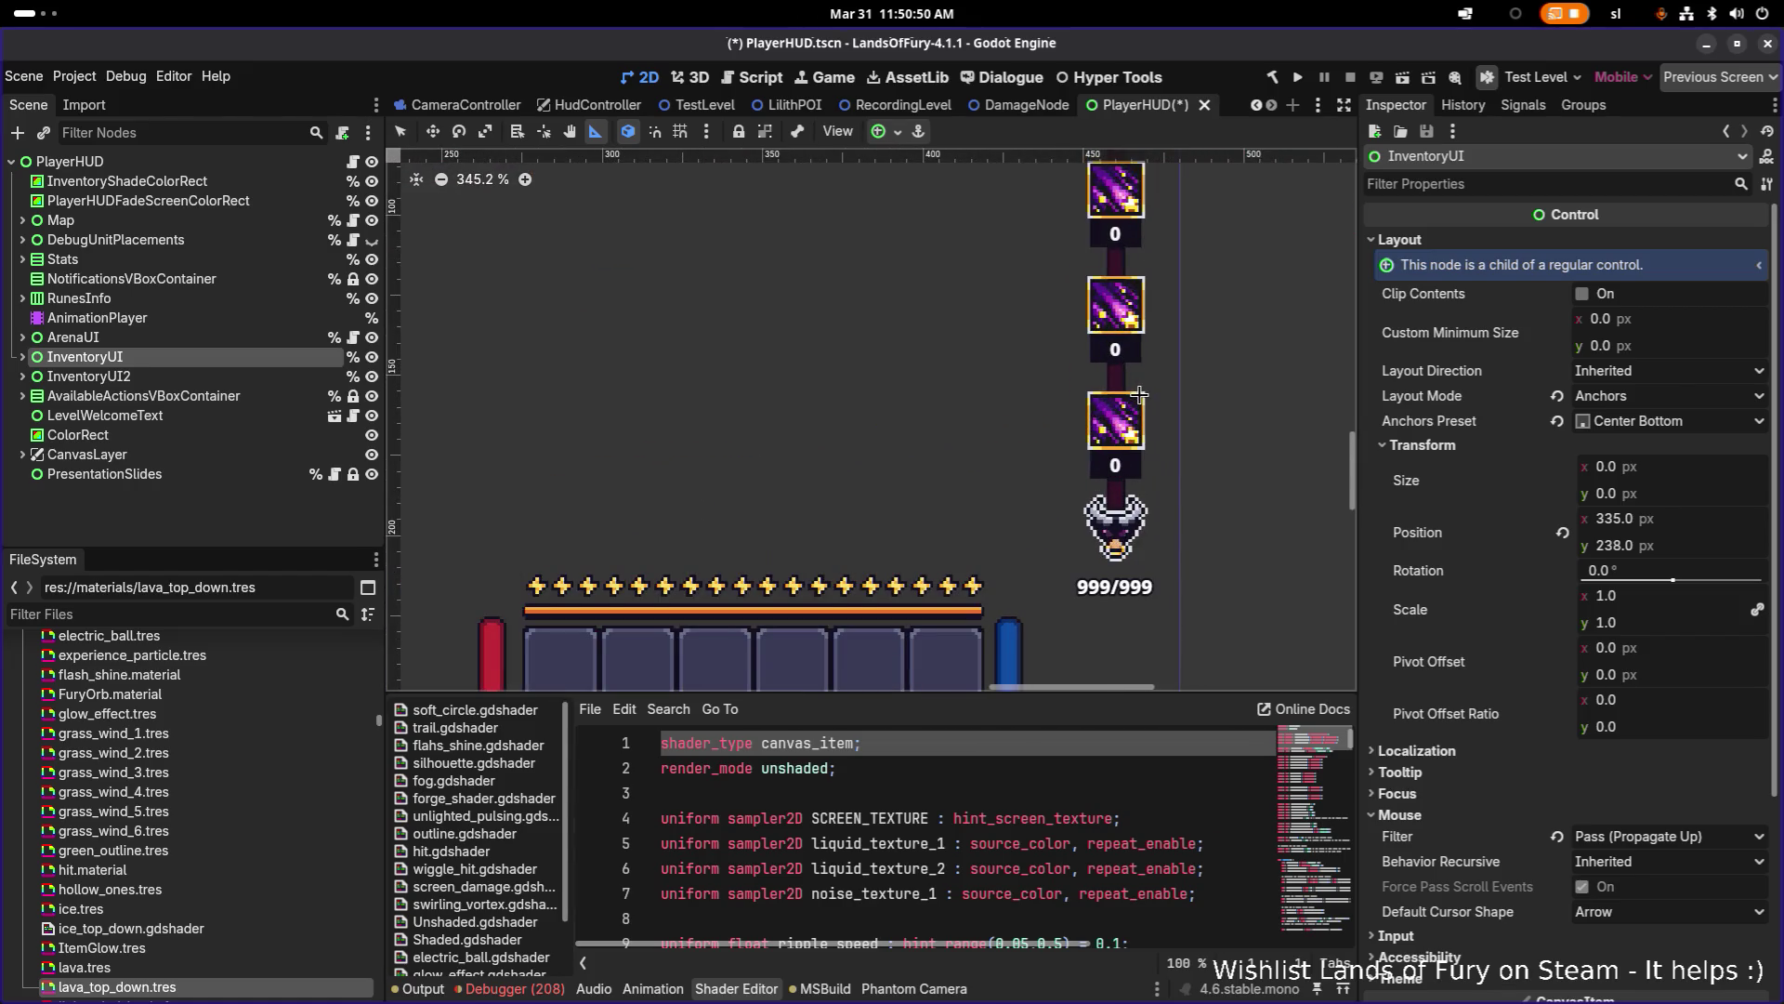
{"action": "scroll", "coordinate": [1140, 395], "scroll_direction": "down", "scroll_amount": 6}
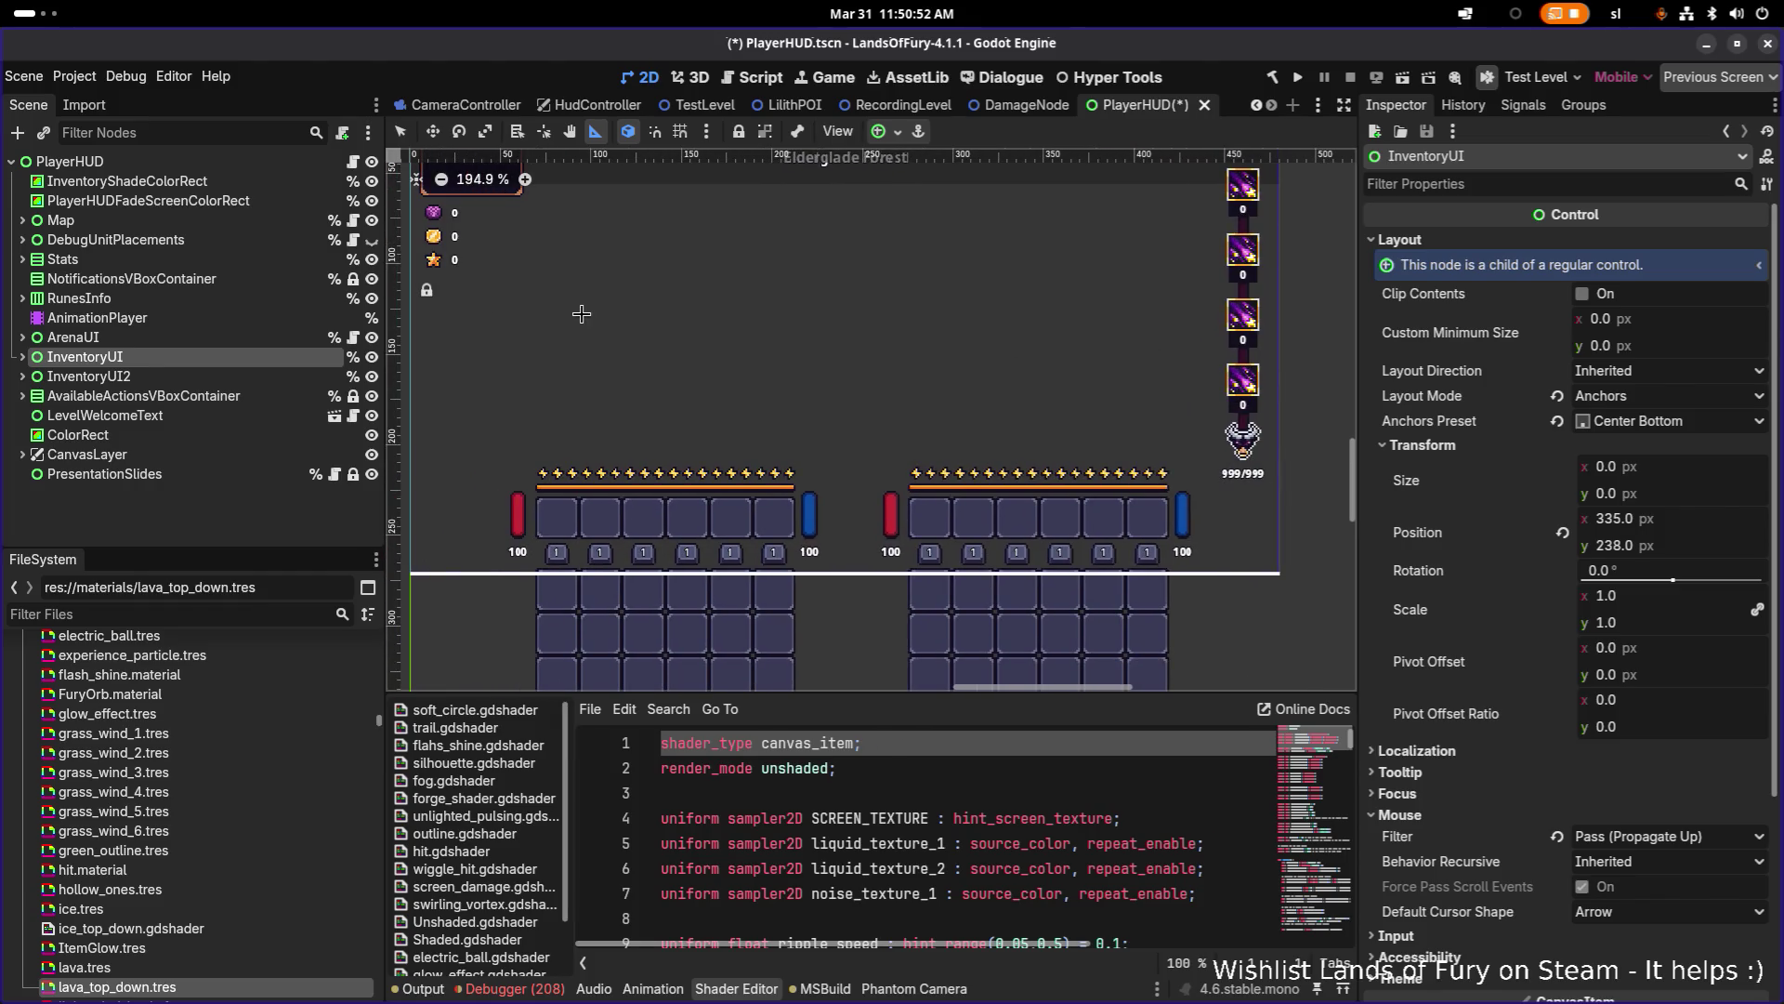
{"action": "left_click", "coordinate": [316, 338]}
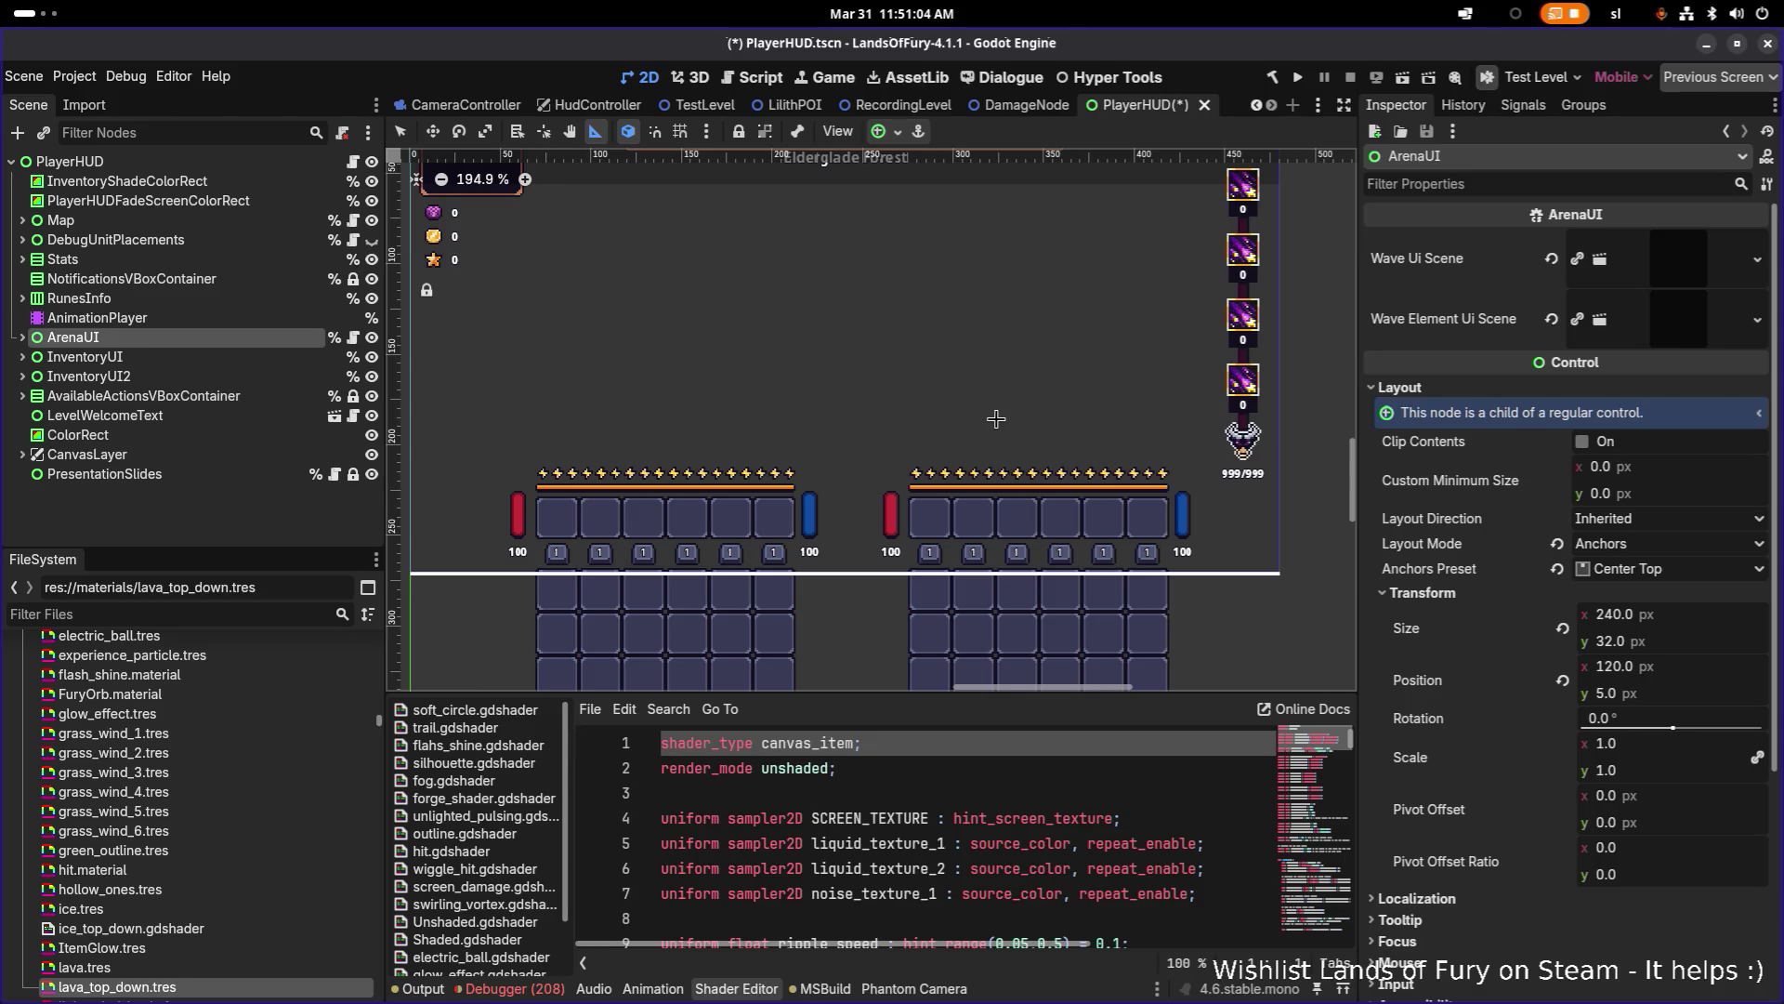
Step: Inspect InventoryUI and InventoryUI2, centering the view on InventoryUI2
{"action": "left_click", "coordinate": [236, 359]}
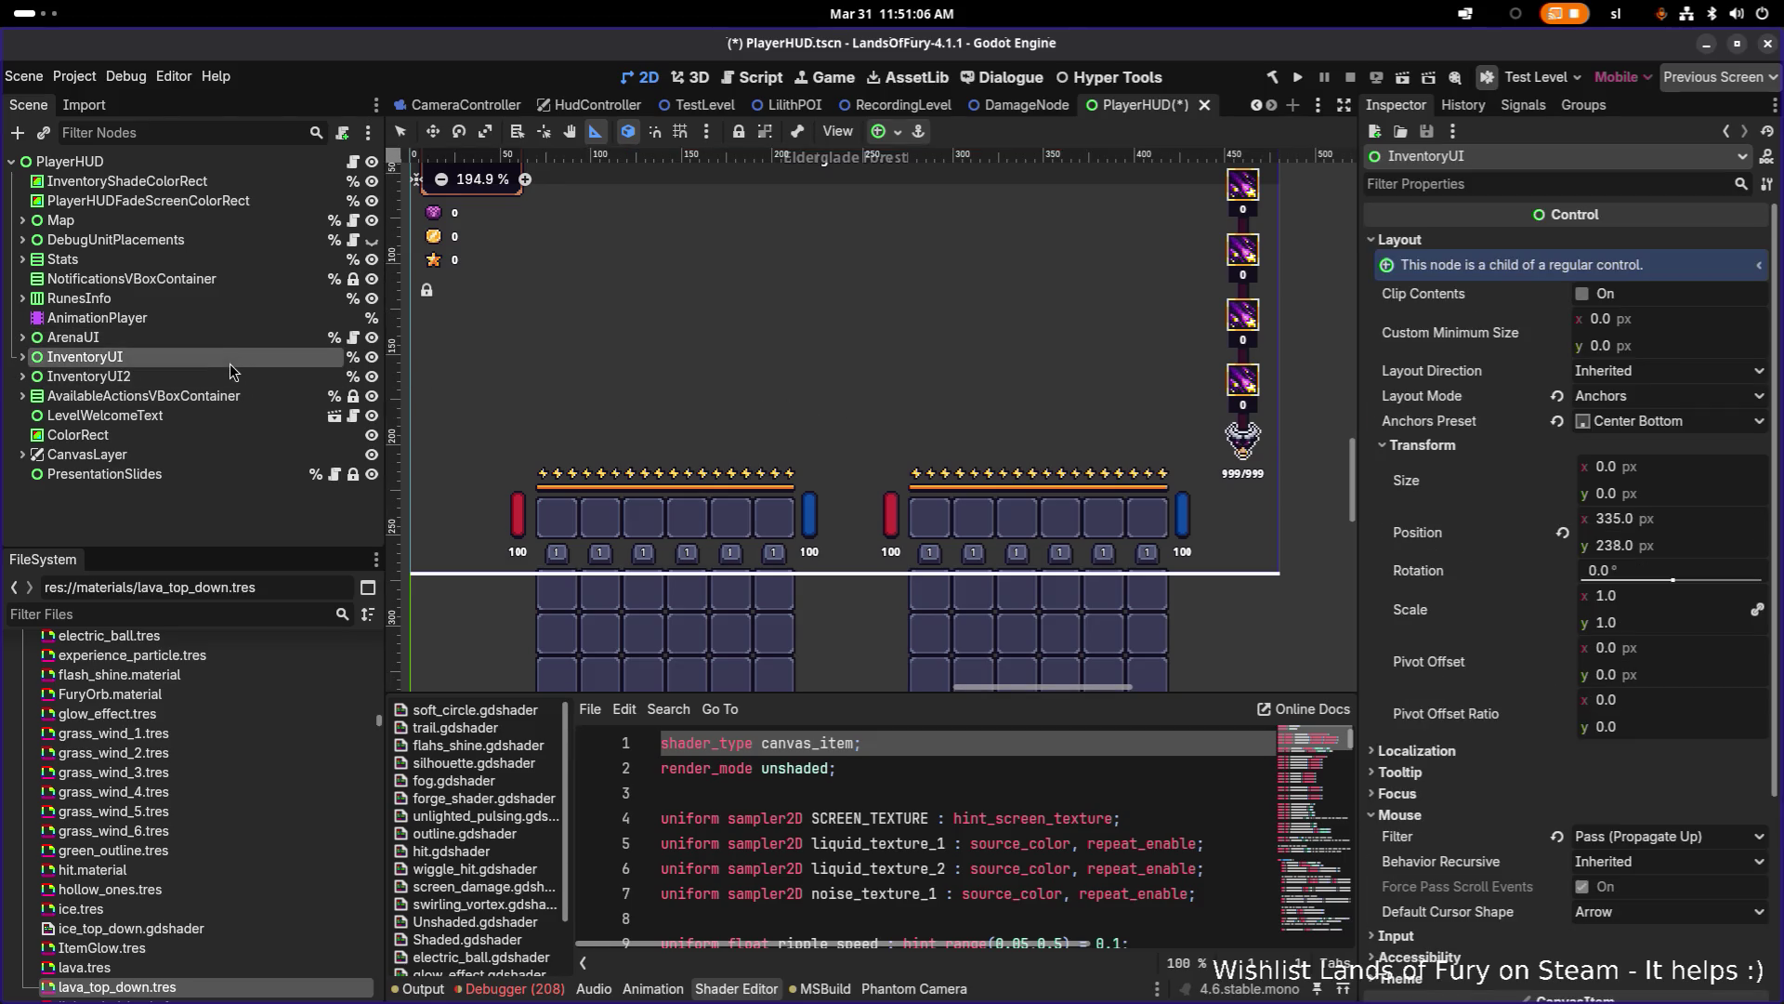
{"action": "left_click", "coordinate": [100, 376]}
{"action": "left_click", "coordinate": [23, 376]}
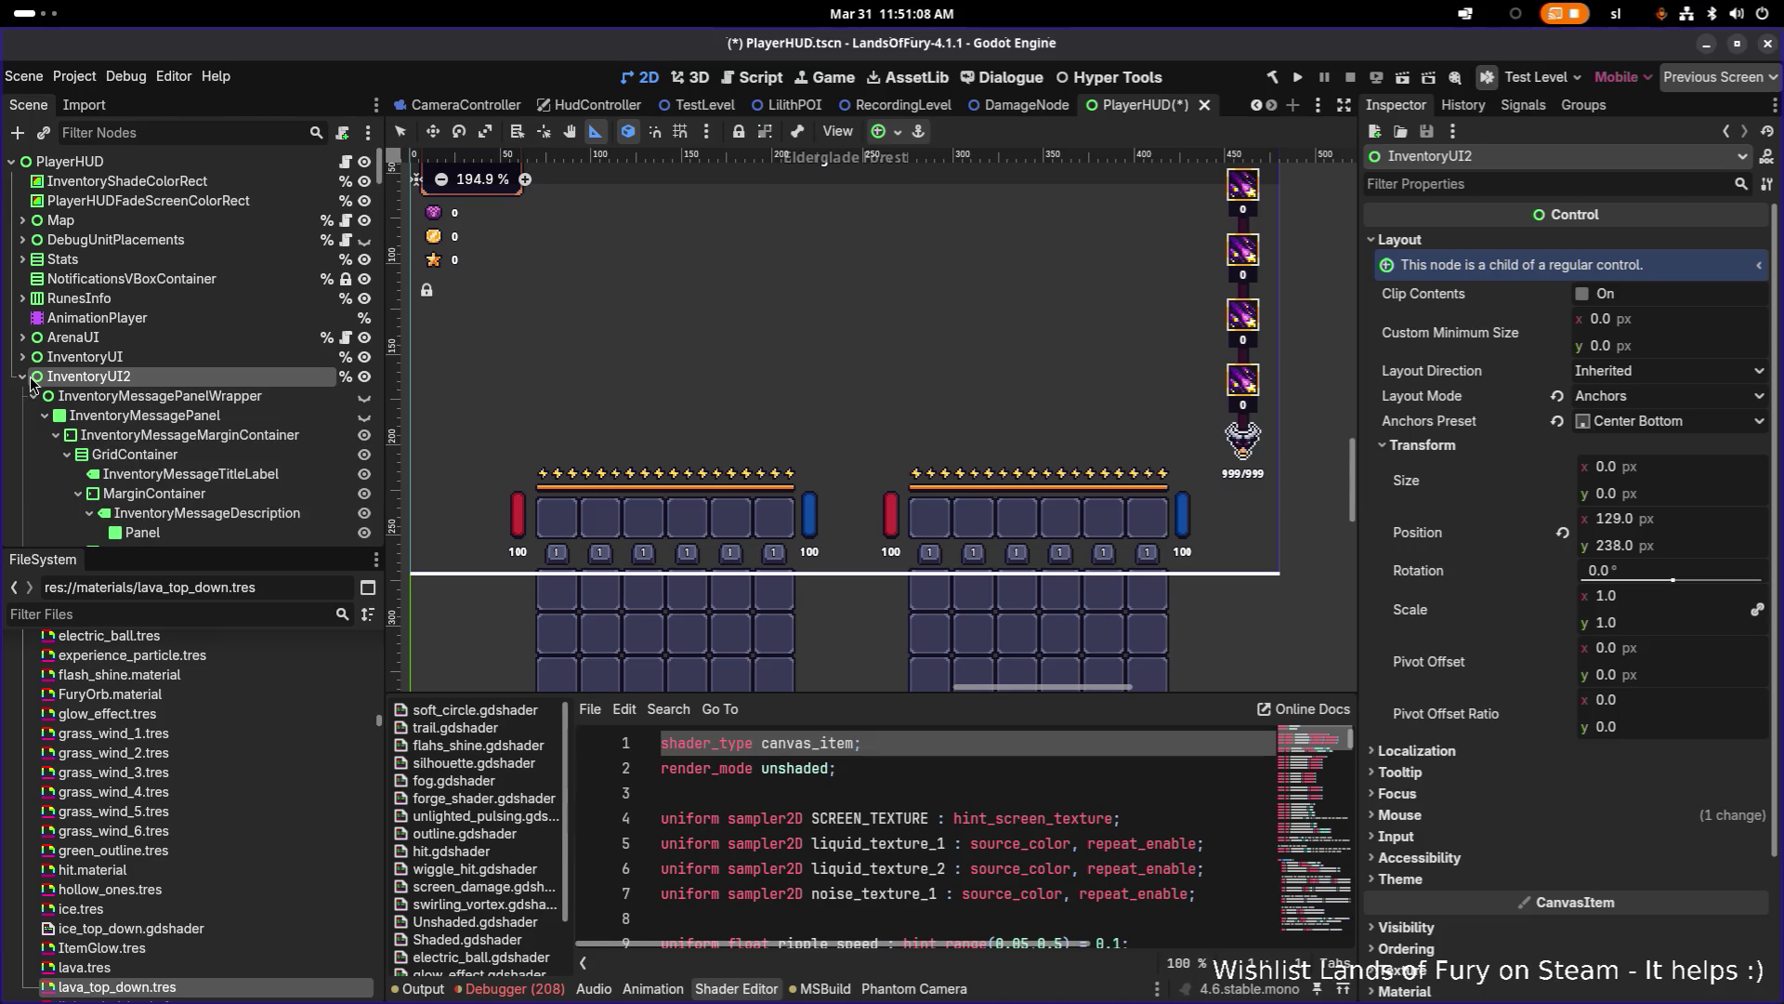
{"action": "double_click", "coordinate": [30, 381]}
{"action": "left_click", "coordinate": [23, 376]}
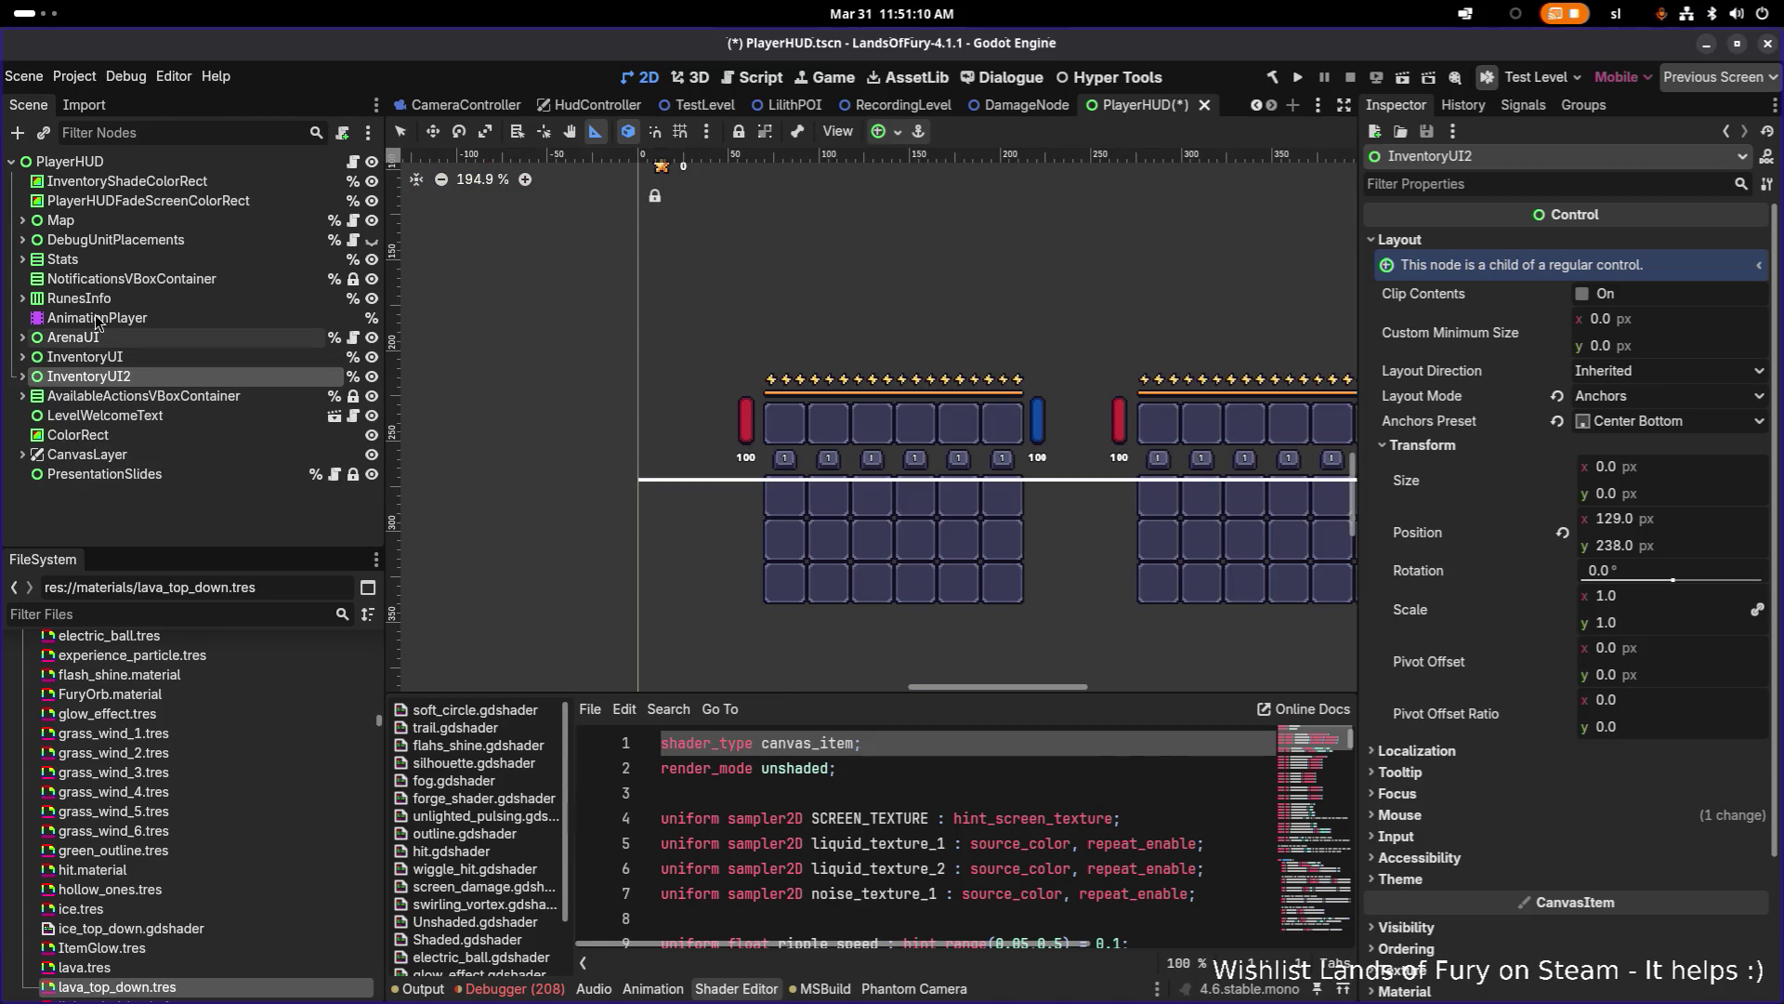
Step: Step through LevelWelcomeText, CanvasLayer and InventoryUI in the Scene dock to select RunesInfo
{"action": "left_click", "coordinate": [251, 415]}
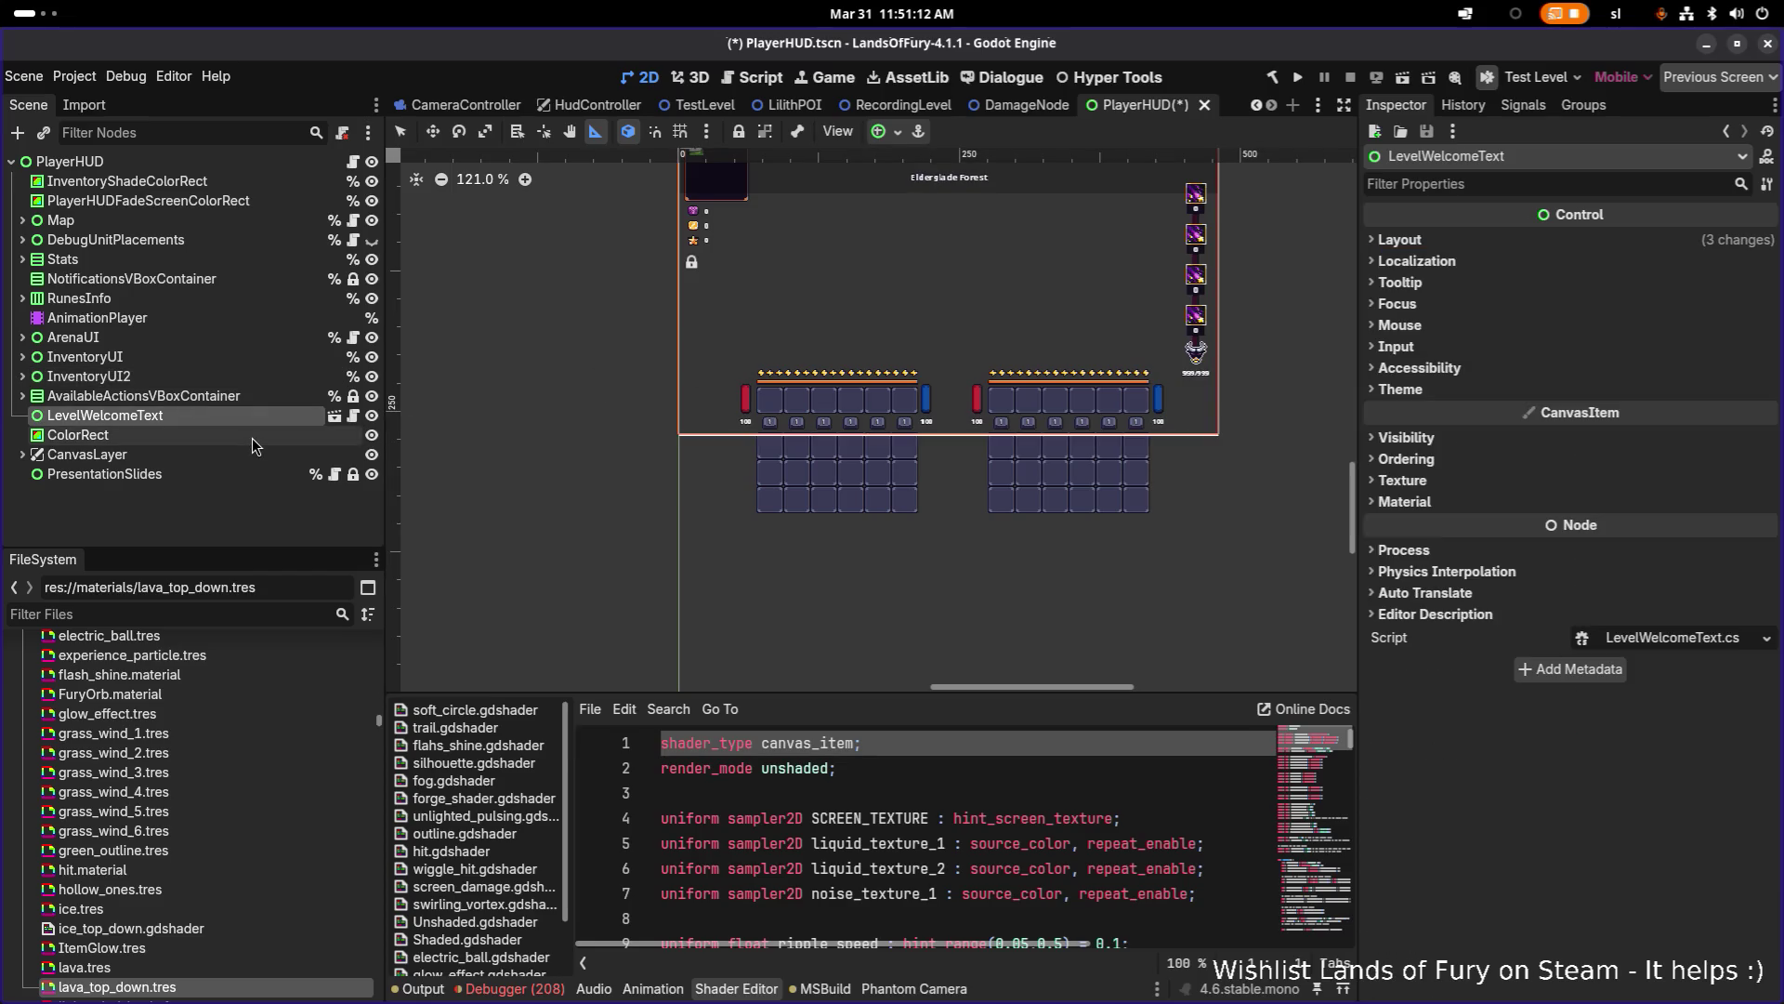
{"action": "left_click", "coordinate": [237, 434]}
{"action": "left_click", "coordinate": [229, 455]}
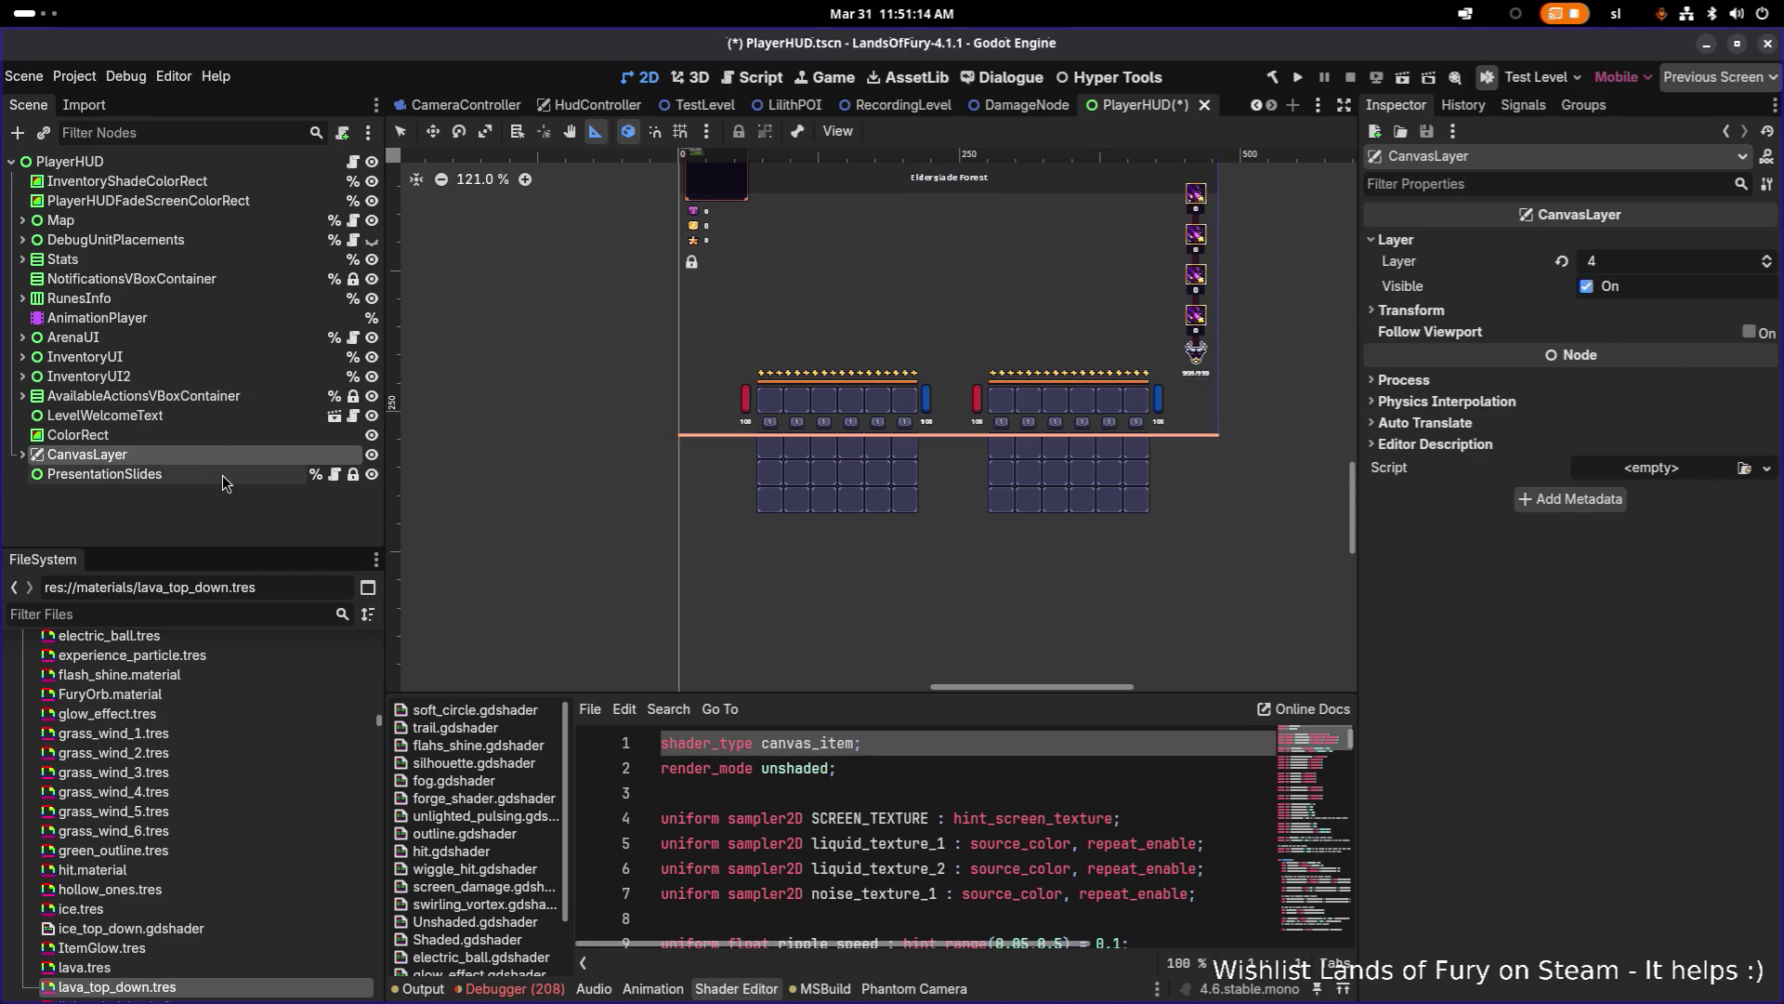
{"action": "left_click", "coordinate": [223, 476]}
{"action": "left_click", "coordinate": [236, 434]}
{"action": "left_click", "coordinate": [234, 396]}
{"action": "left_click", "coordinate": [226, 357]}
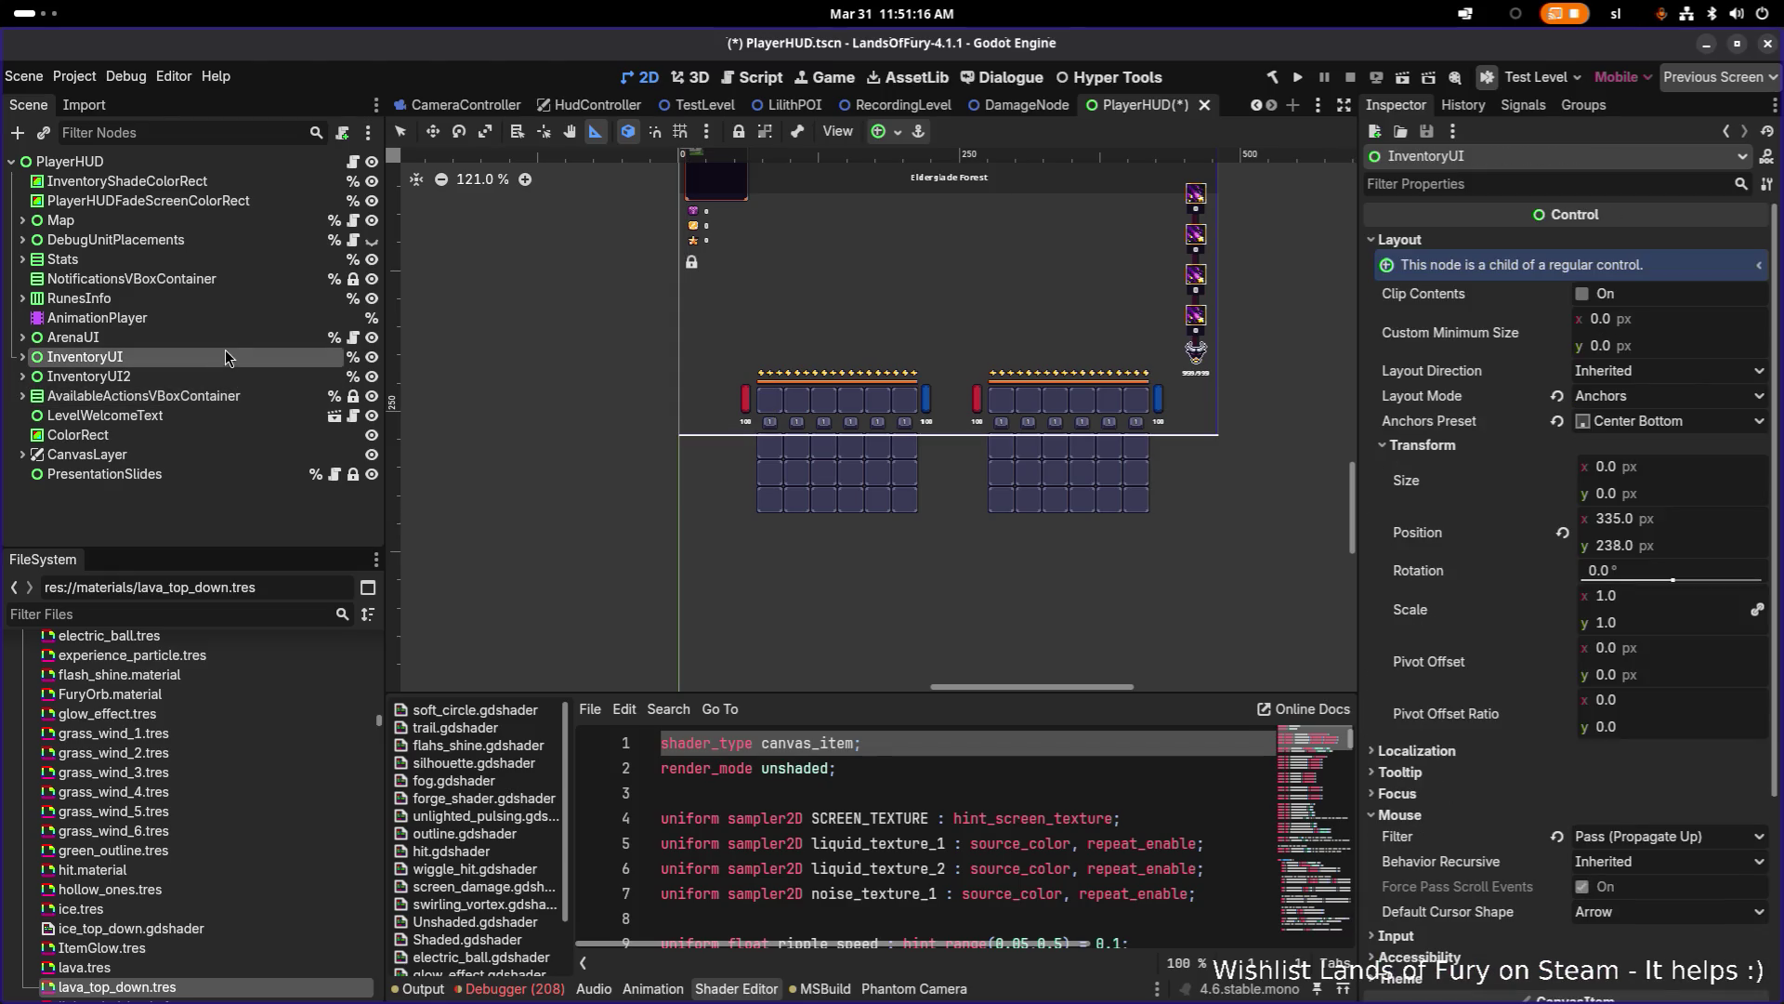
{"action": "left_click", "coordinate": [225, 338]}
{"action": "left_click", "coordinate": [228, 318]}
Step: Select RunesInfo and drag the right-edge rune column down 70 px with the Move tool
{"action": "left_click", "coordinate": [233, 298]}
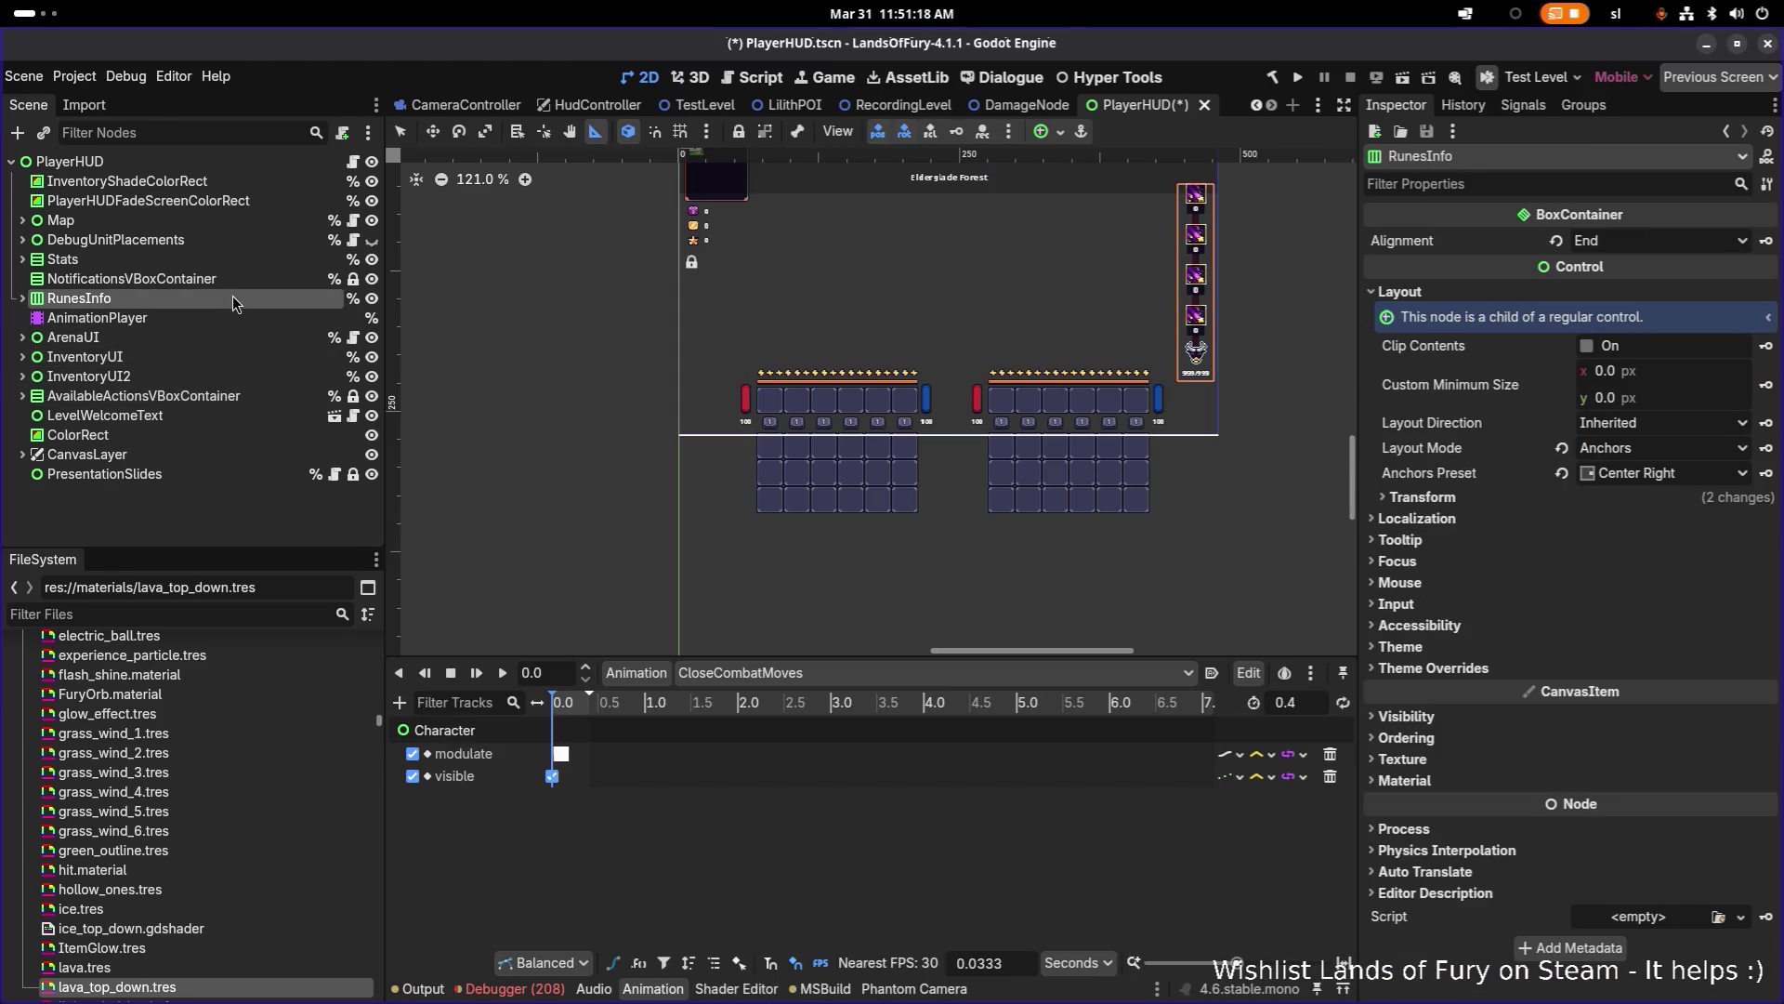
{"action": "scroll", "coordinate": [966, 326], "scroll_direction": "down", "scroll_amount": 1}
{"action": "scroll", "coordinate": [901, 474], "scroll_direction": "up", "scroll_amount": 3}
{"action": "key", "text": "q"}
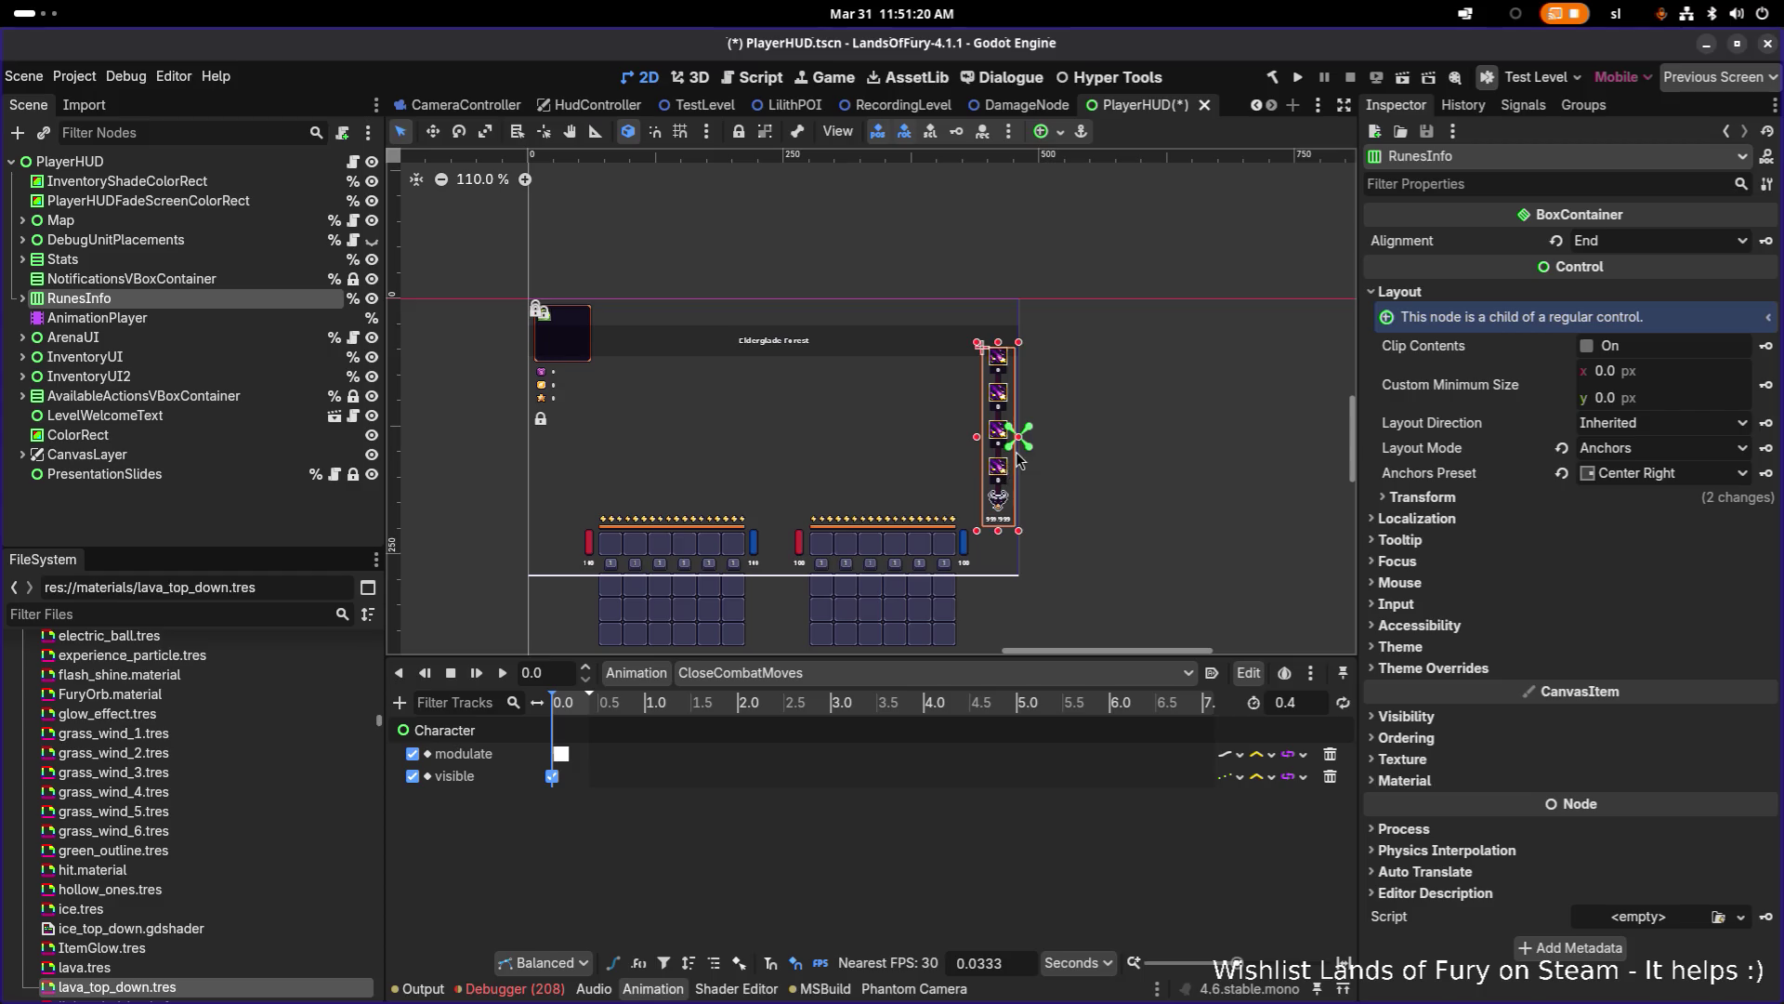
{"action": "key", "text": "w"}
{"action": "left_click_drag", "start_coordinate": [985, 381], "coordinate": [981, 428]}
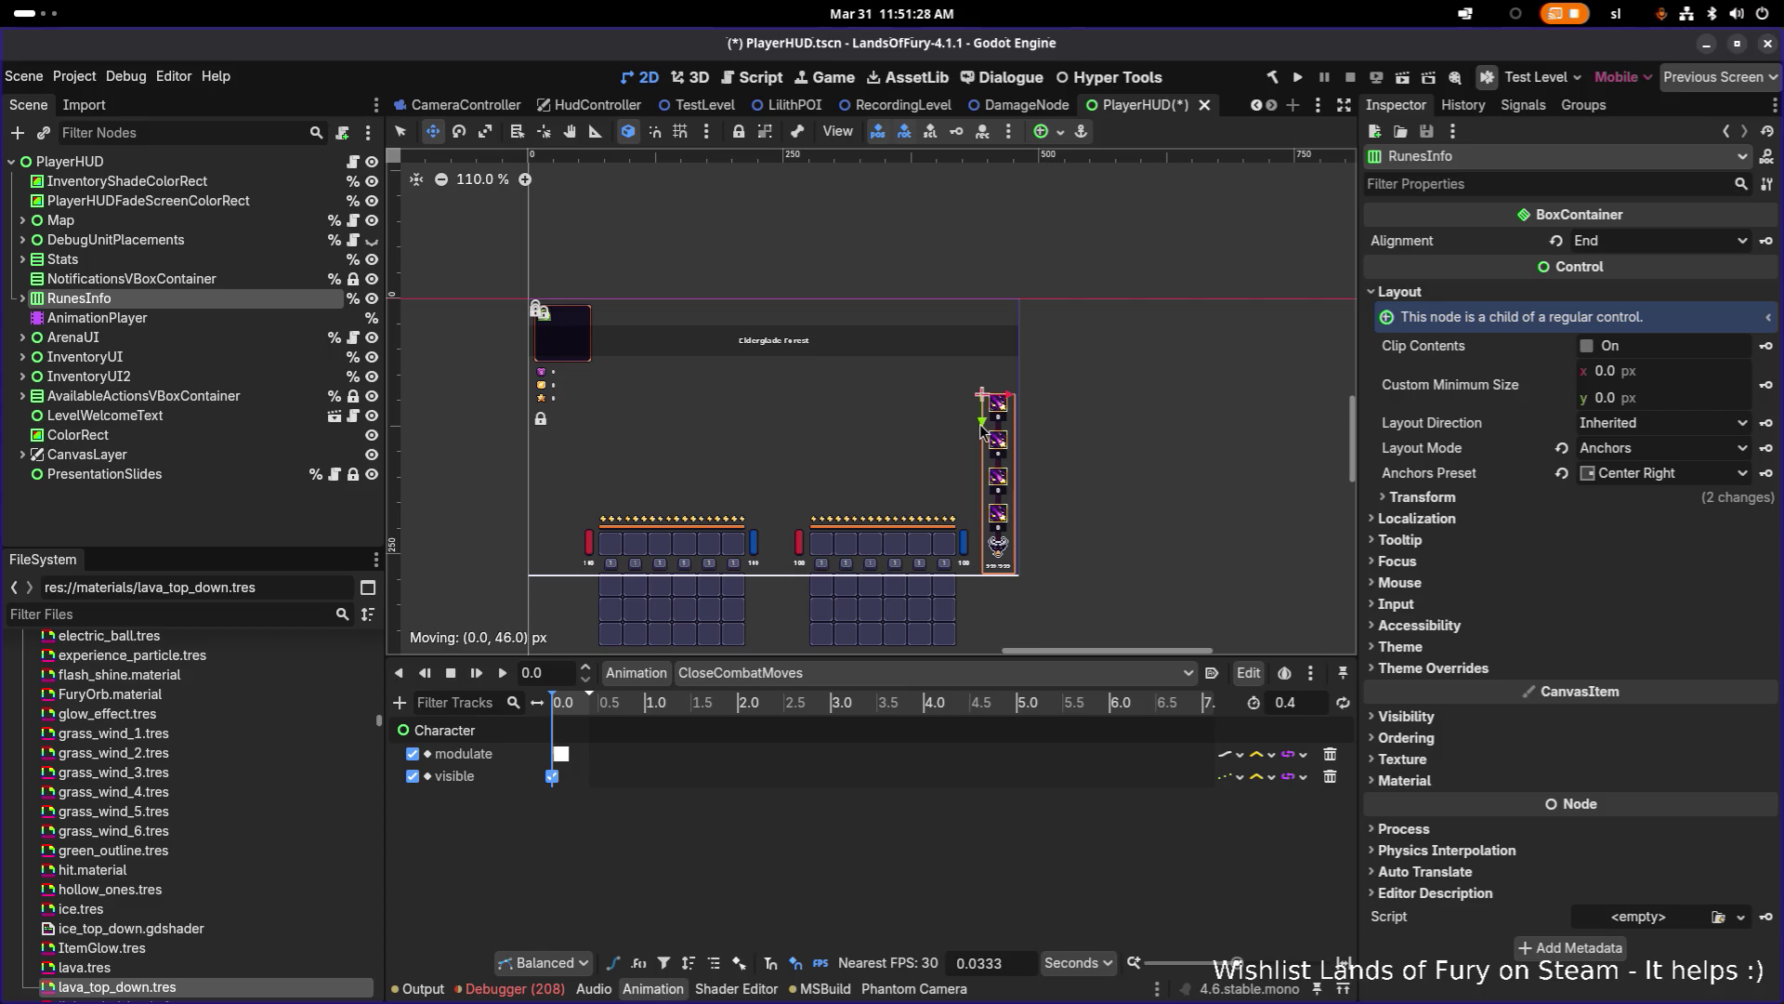
{"action": "mouse_move", "coordinate": [981, 427]}
{"action": "left_mouse_down"}
{"action": "mouse_move", "coordinate": [982, 459]}
{"action": "mouse_move", "coordinate": [551, 437]}
{"action": "left_mouse_up"}
Step: Duplicate RunesInfo as RunesInfo2 and pan across the HUD to check both edge rune columns
{"action": "key", "text": "ctrl+d"}
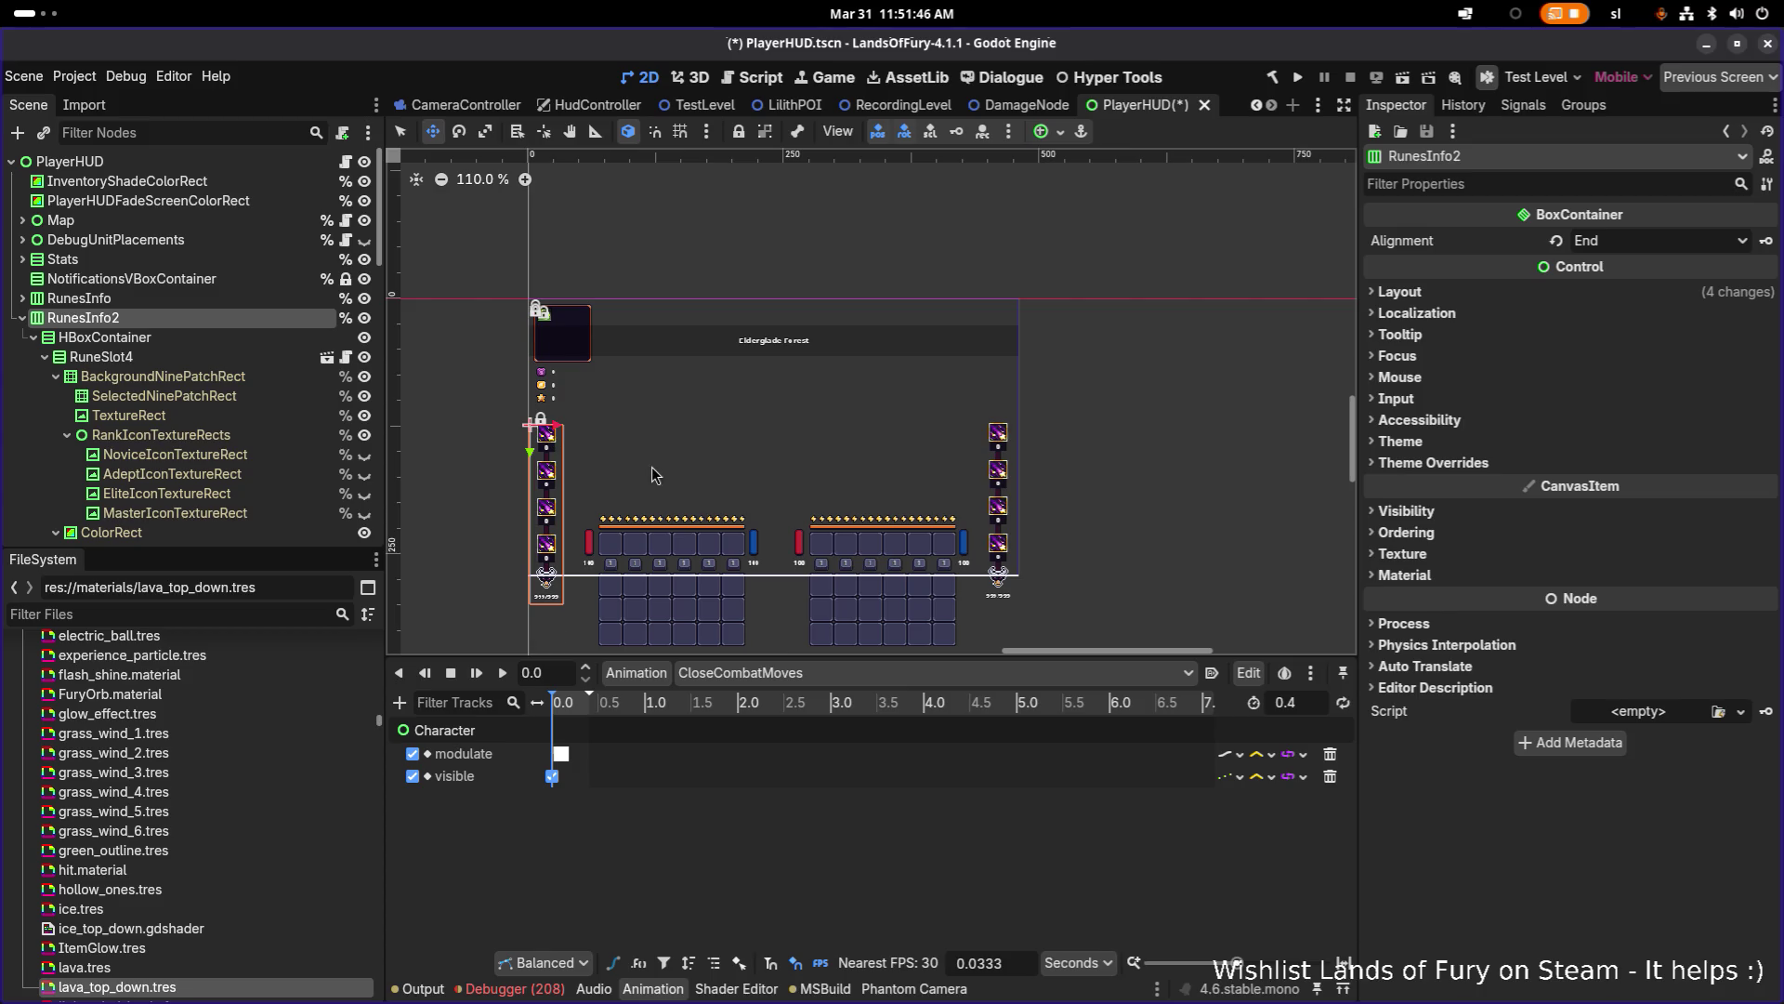
{"action": "scroll", "coordinate": [618, 460], "scroll_direction": "down", "scroll_amount": 2}
{"action": "scroll", "coordinate": [654, 420], "scroll_direction": "up", "scroll_amount": 10}
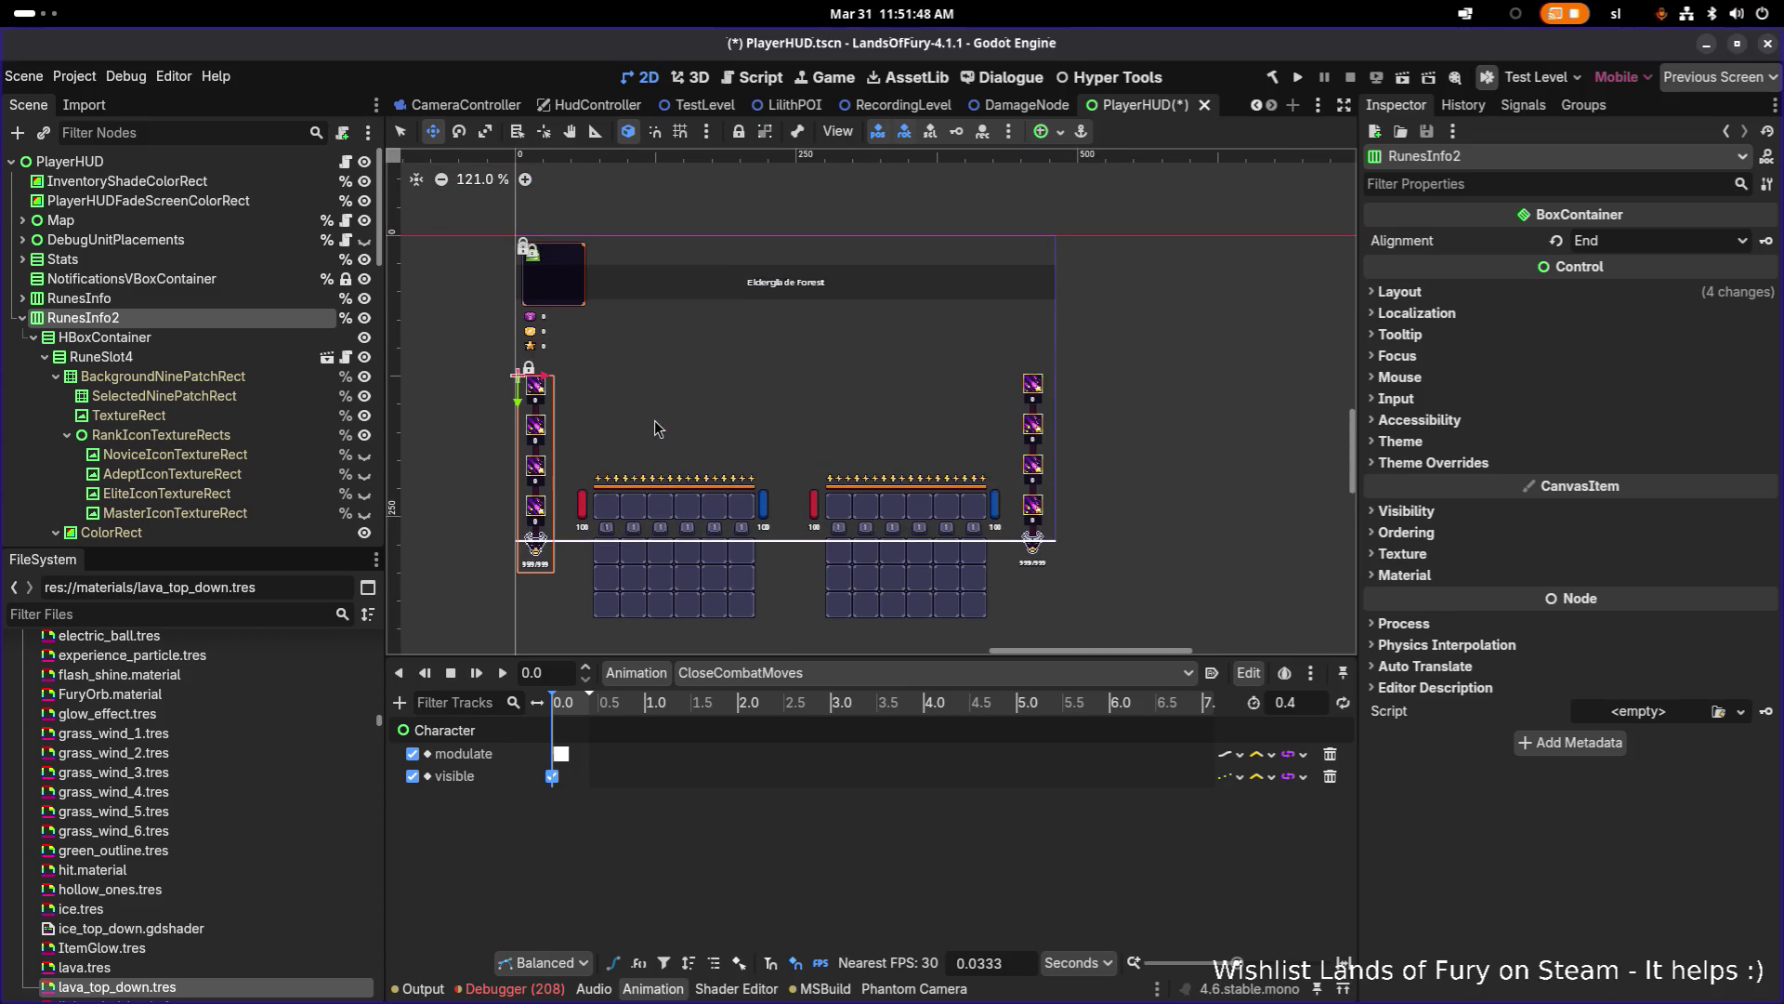
{"action": "scroll", "coordinate": [699, 460], "scroll_direction": "down", "scroll_amount": 6}
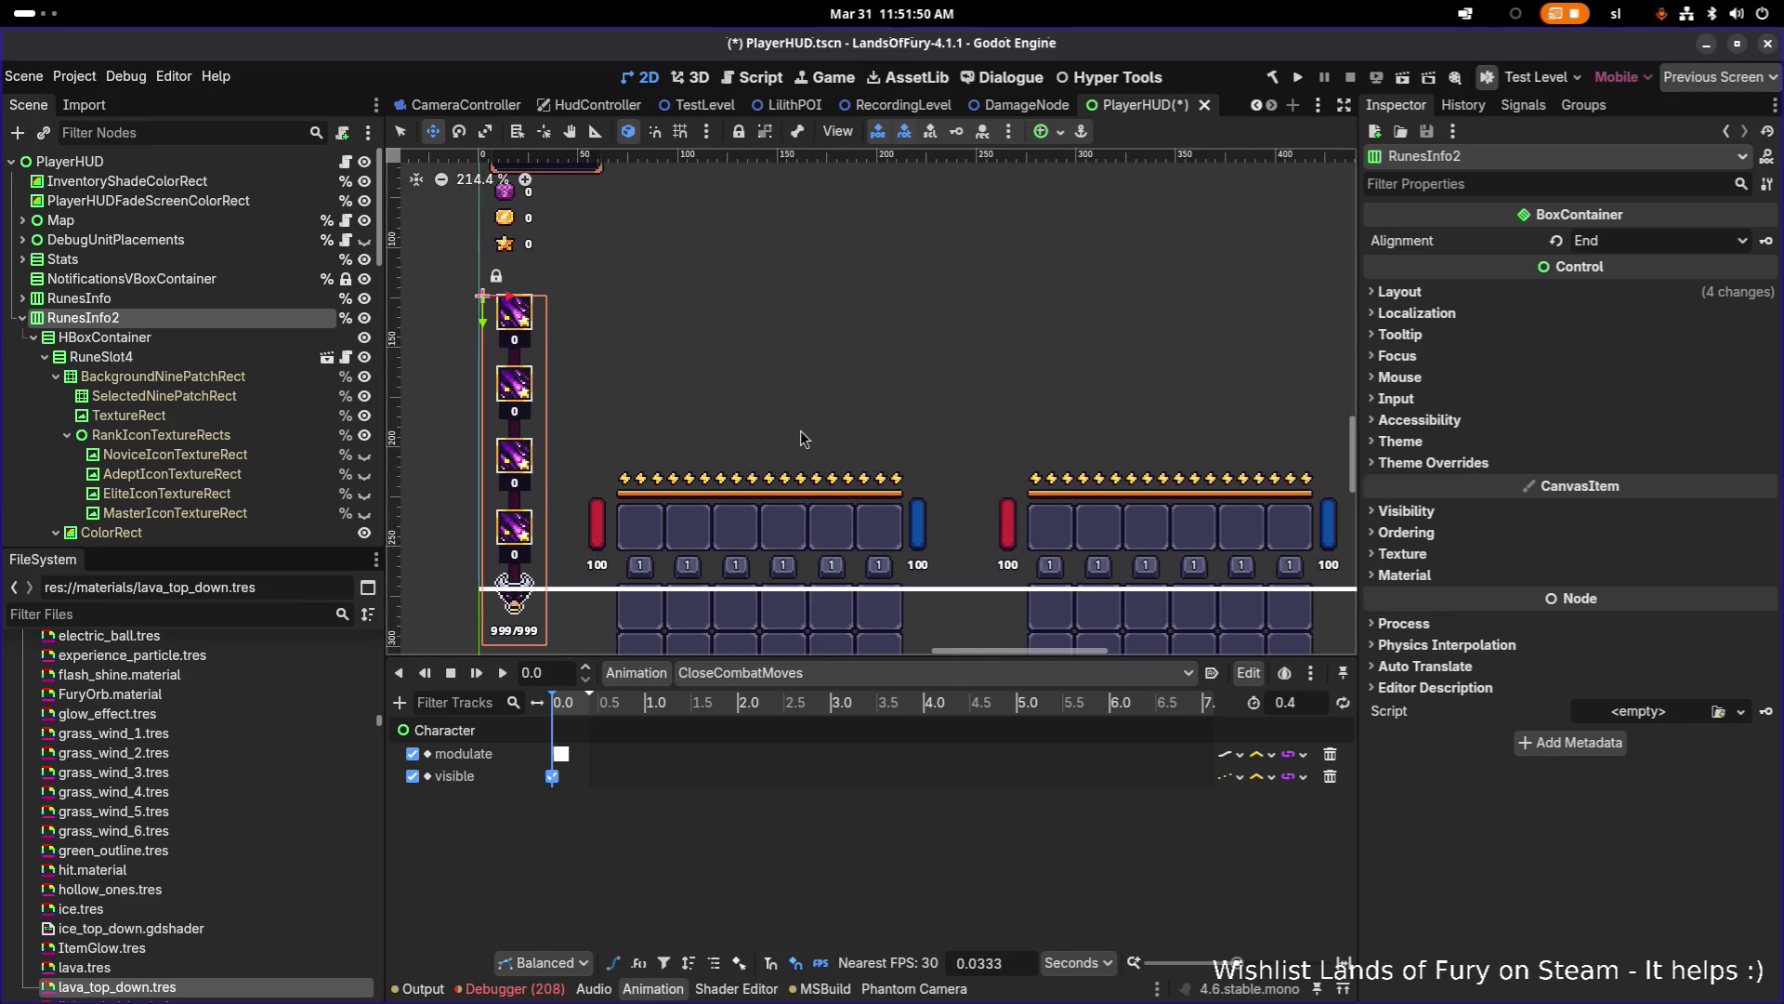
{"action": "scroll", "coordinate": [698, 450], "scroll_direction": "right", "scroll_amount": 3}
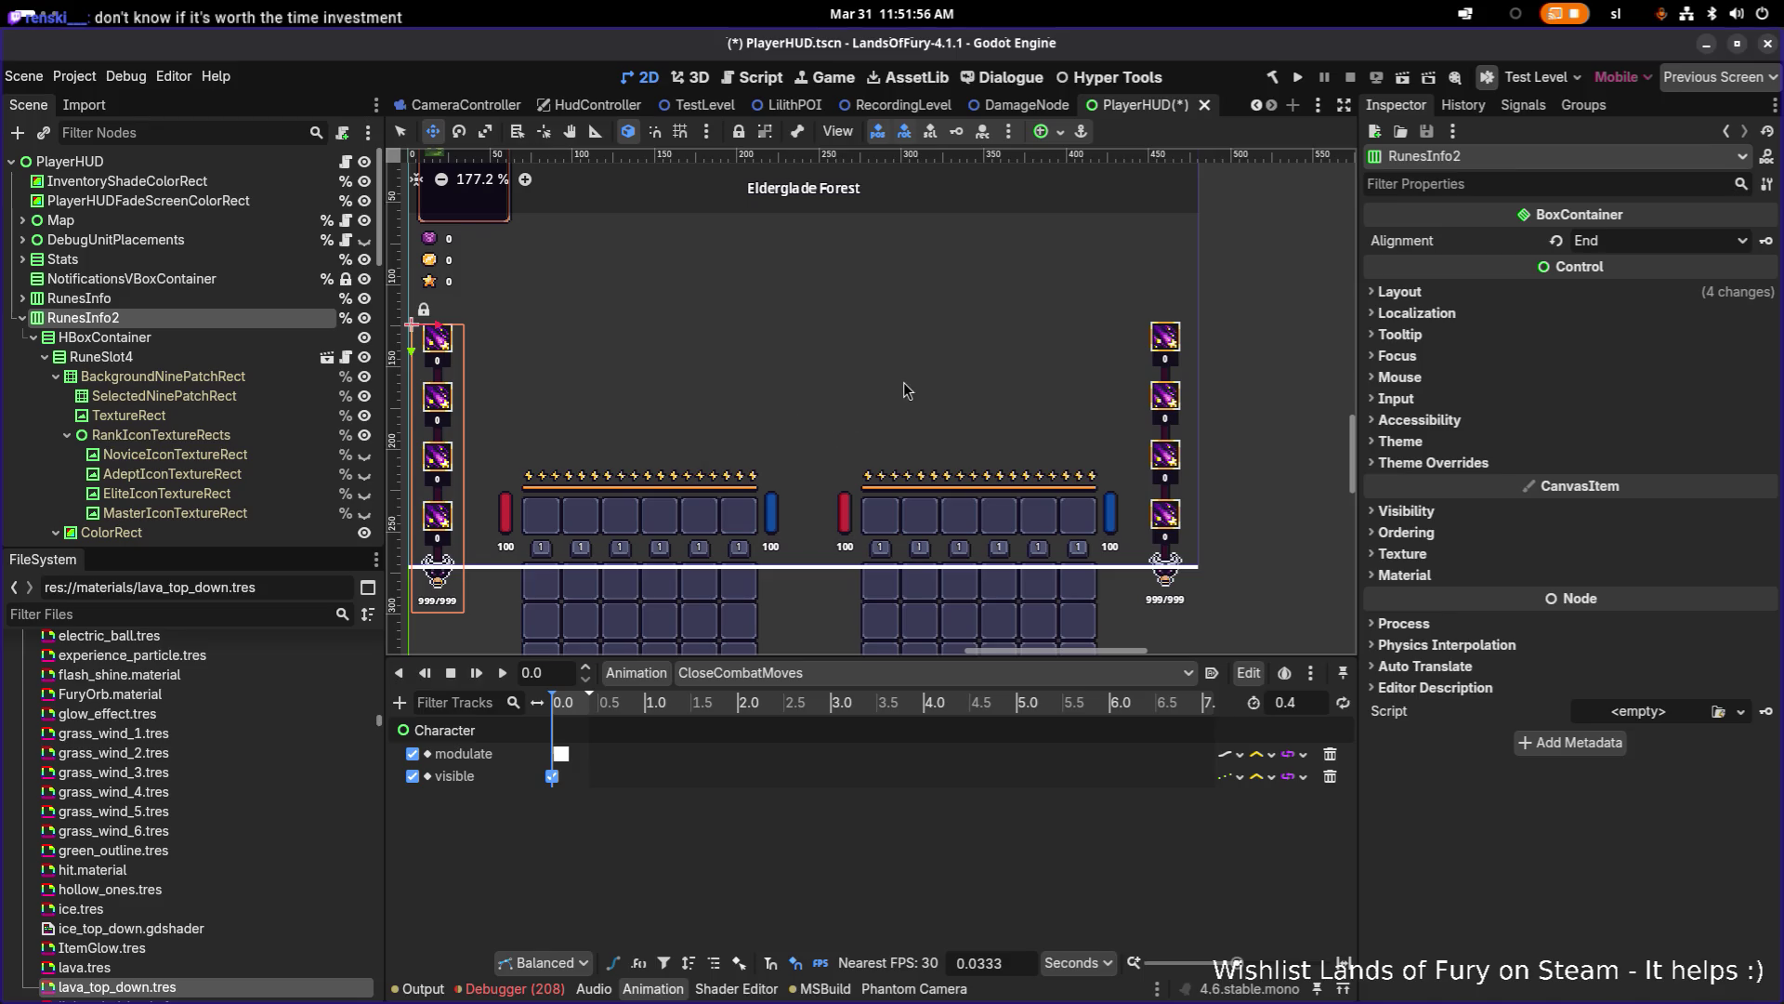
{"action": "scroll", "coordinate": [860, 383], "scroll_direction": "left", "scroll_amount": 2}
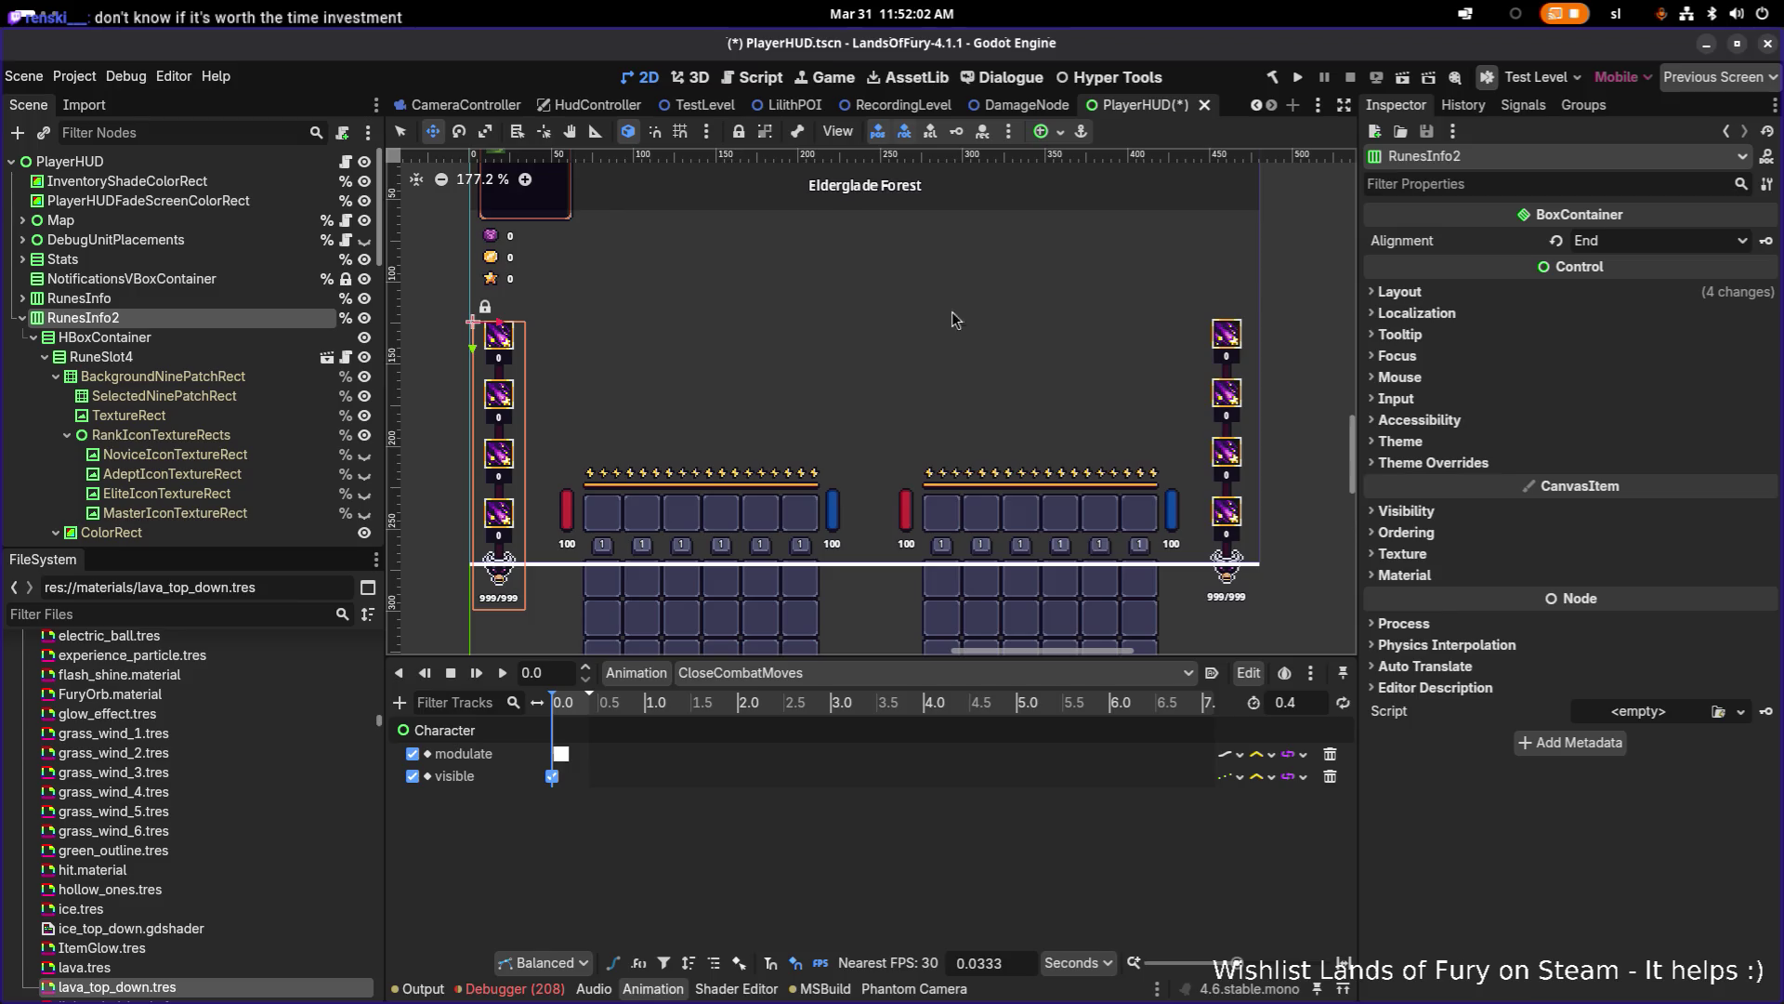
{"action": "scroll", "coordinate": [979, 306], "scroll_direction": "up", "scroll_amount": 2}
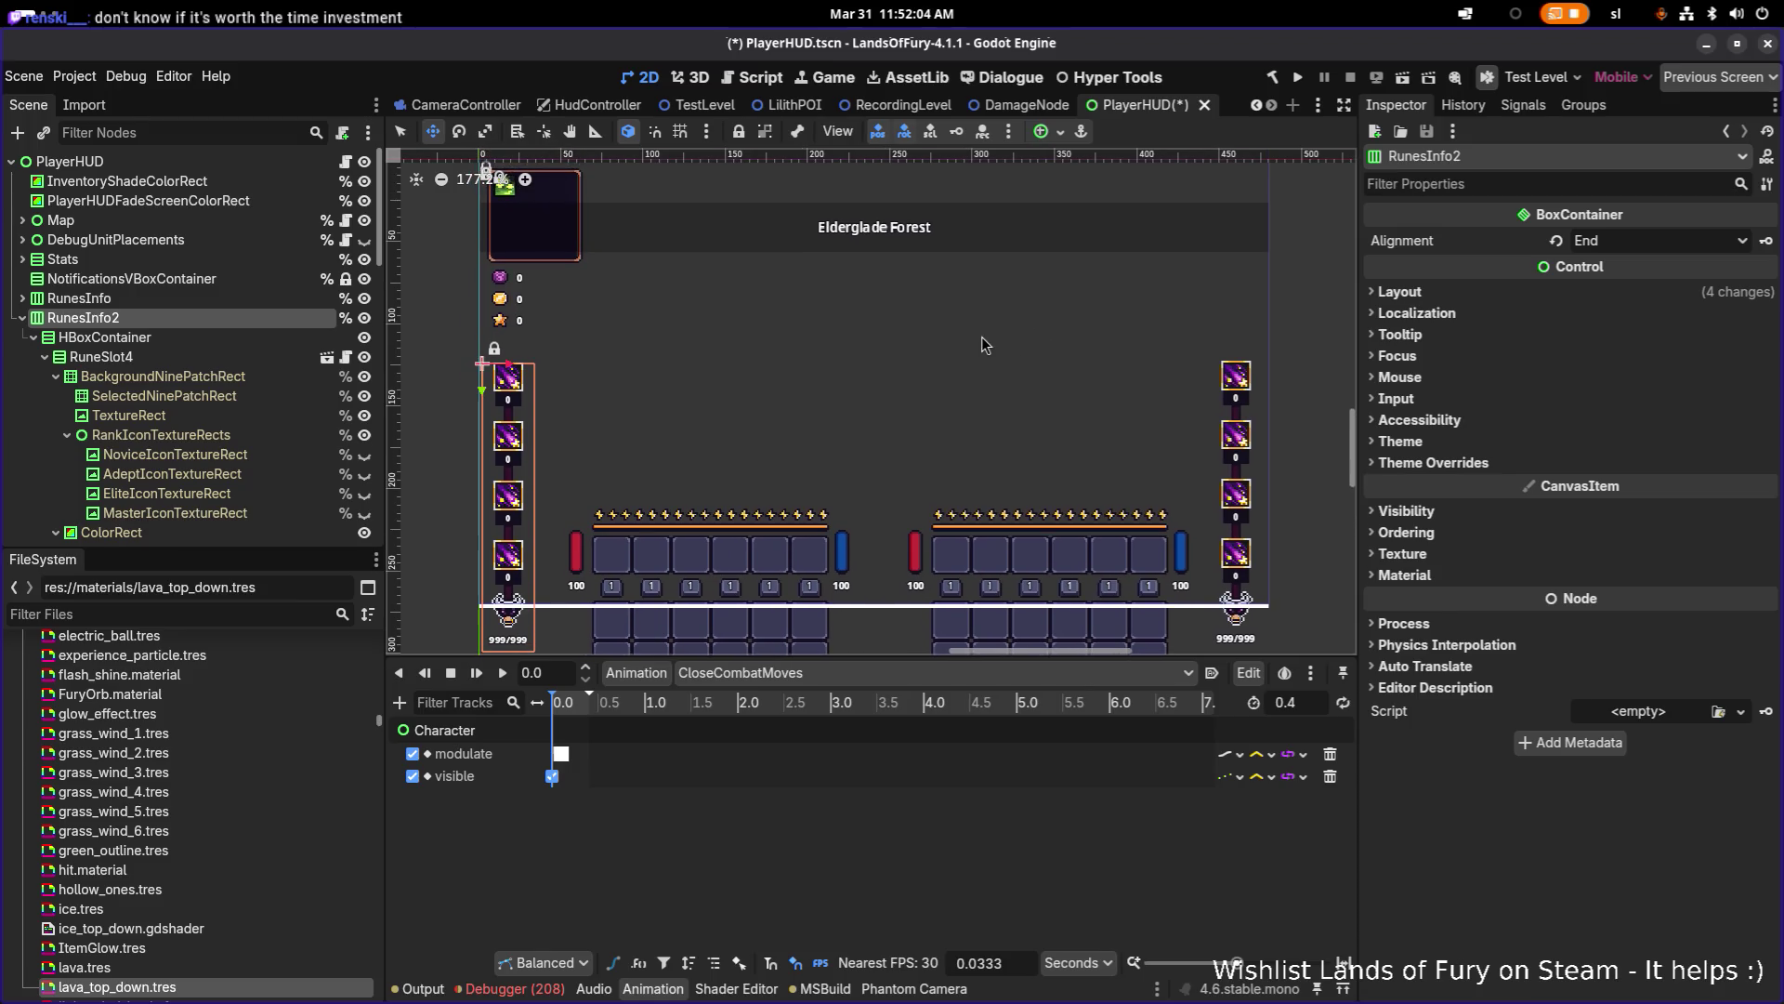